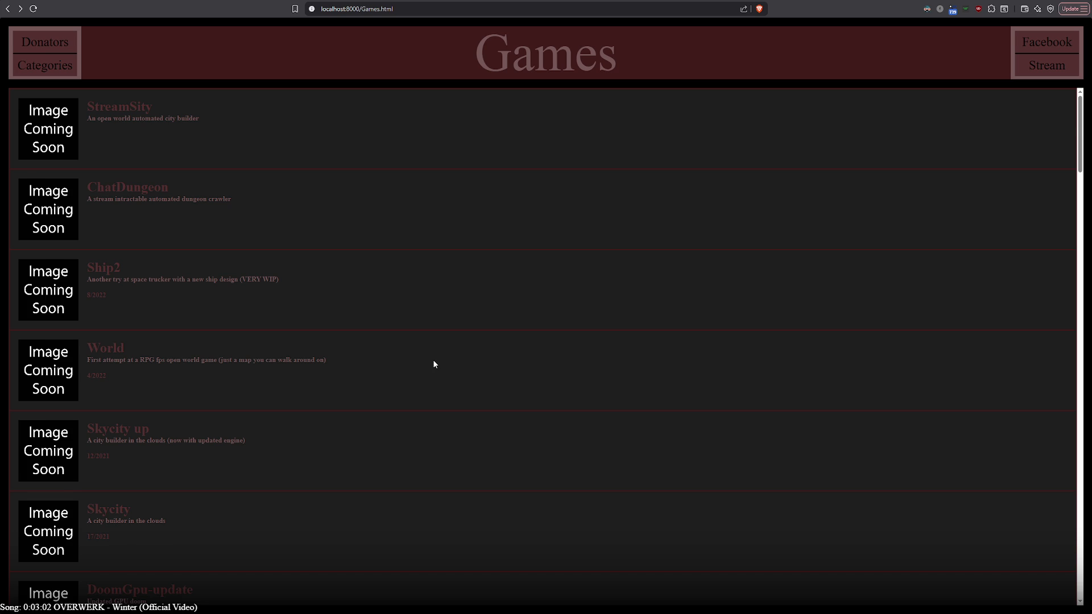
# Scroll down and back up the Games list, then open the Ship2 entry
pyautogui.scroll(-3, 435, 364)
pyautogui.scroll(-3, 434, 364)
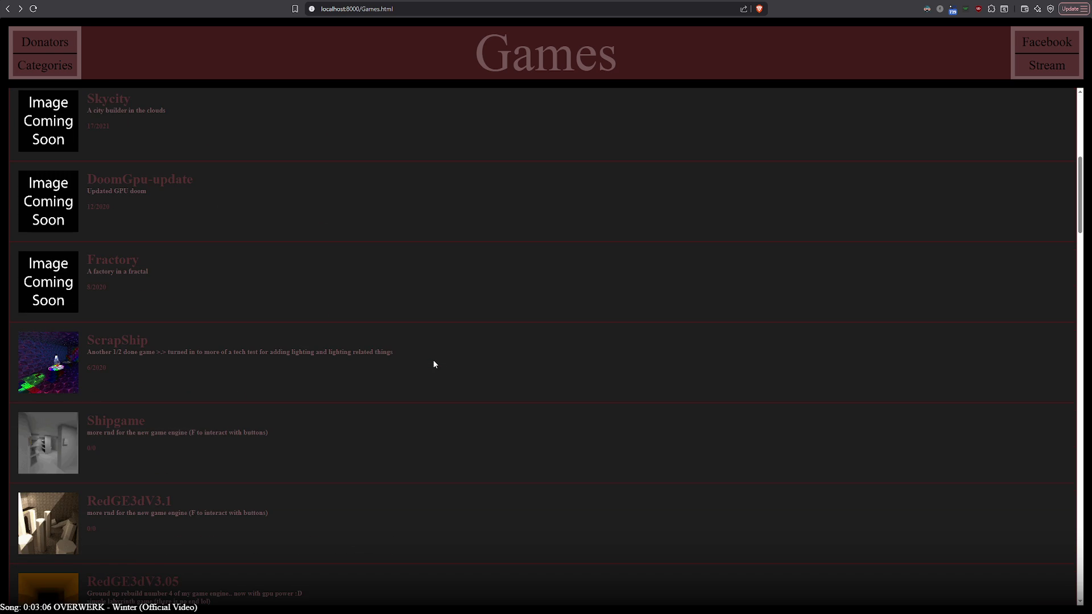
pyautogui.scroll(5, 434, 364)
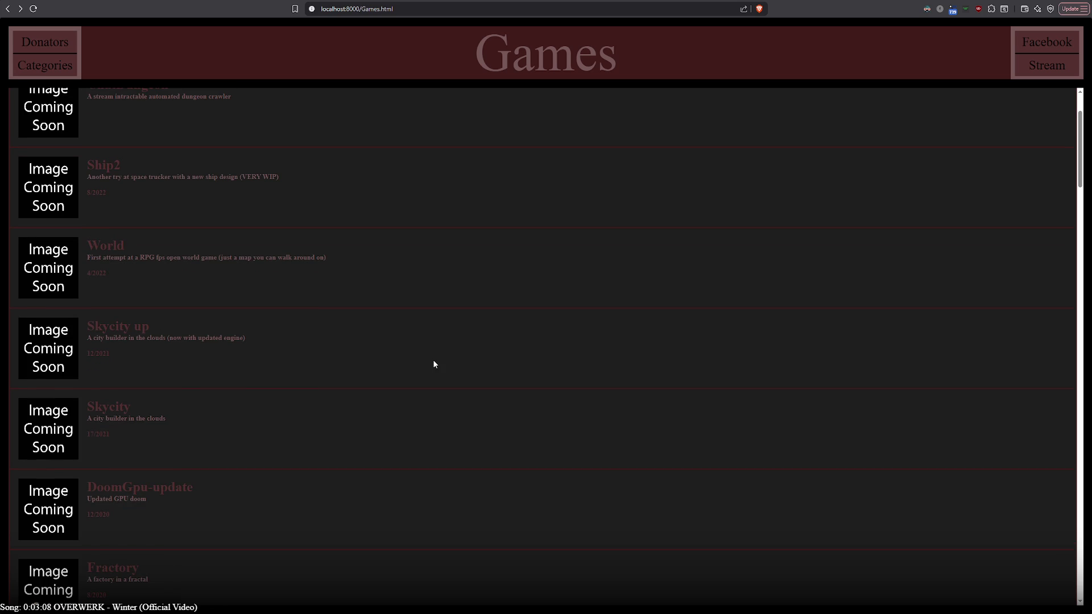
pyautogui.scroll(2, 434, 364)
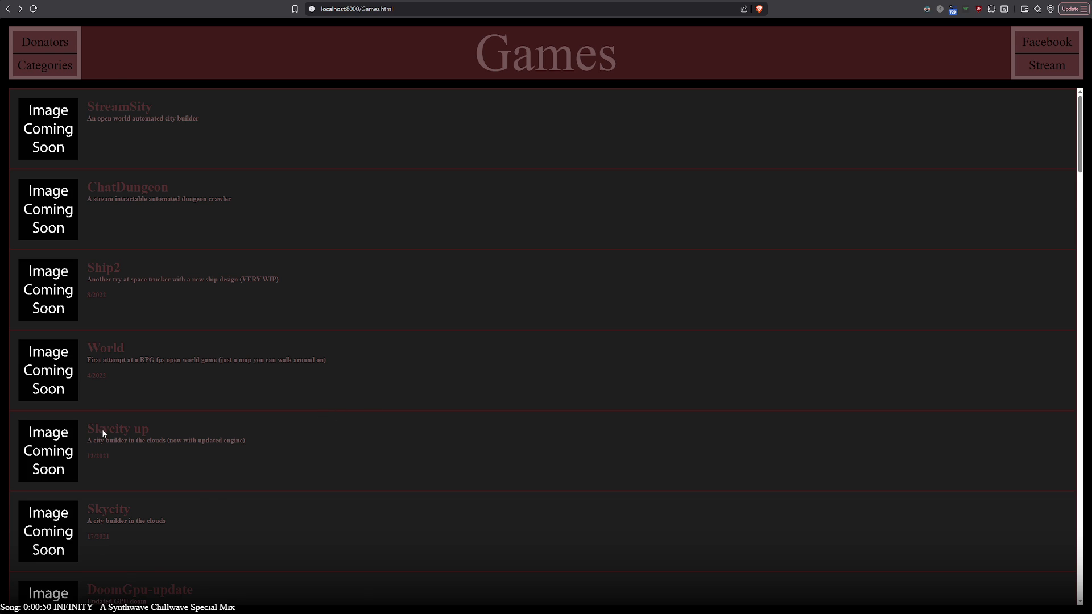
pyautogui.scroll(-3, 210, 494)
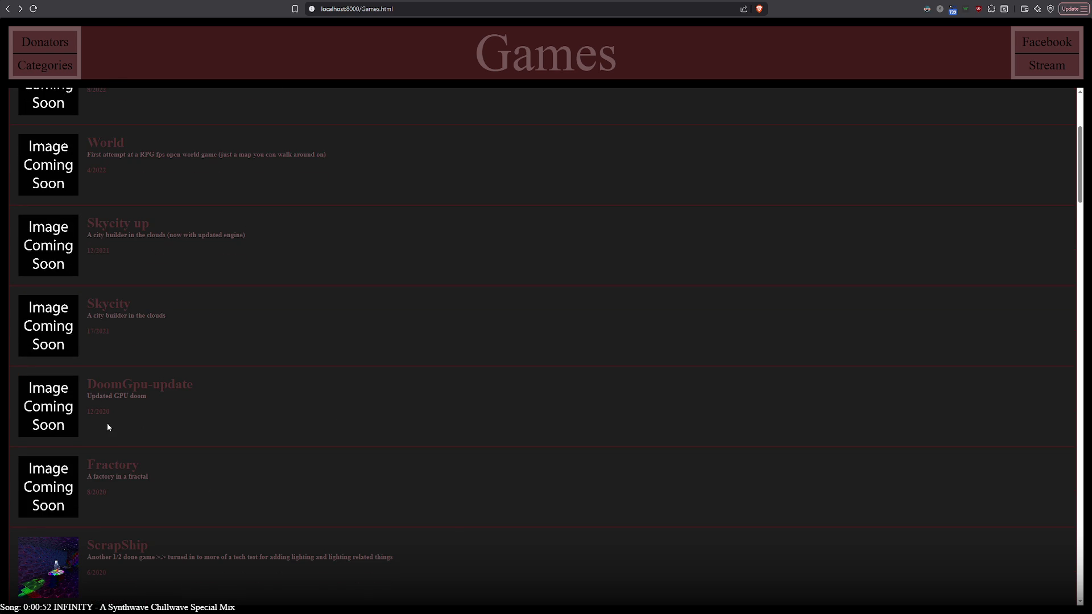
pyautogui.scroll(-5, 495, 544)
pyautogui.scroll(-3, 495, 545)
pyautogui.scroll(-5, 204, 523)
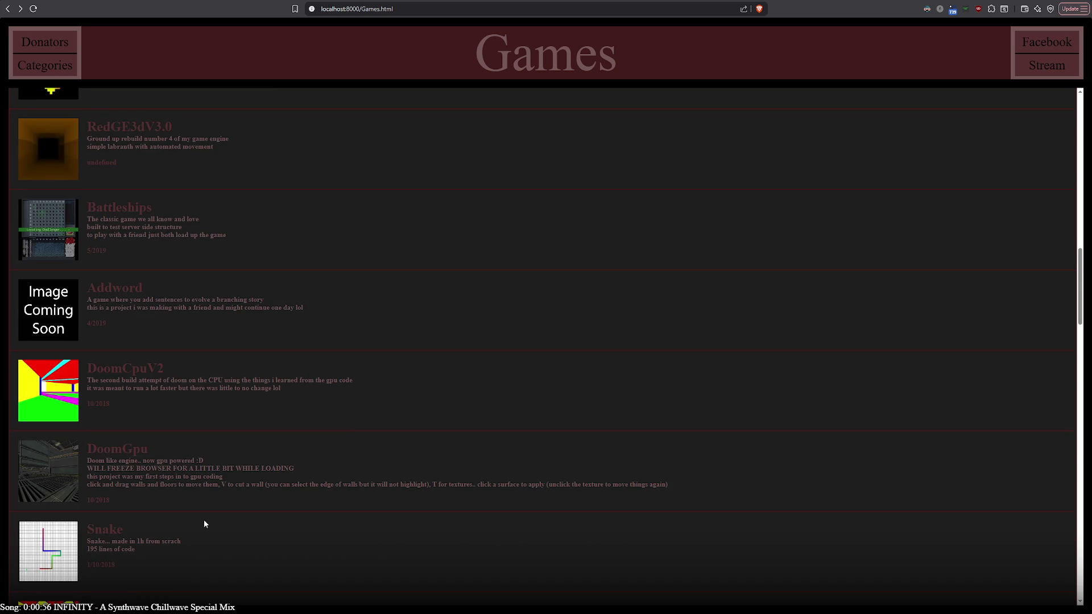
pyautogui.scroll(-5, 205, 523)
pyautogui.scroll(20, 203, 520)
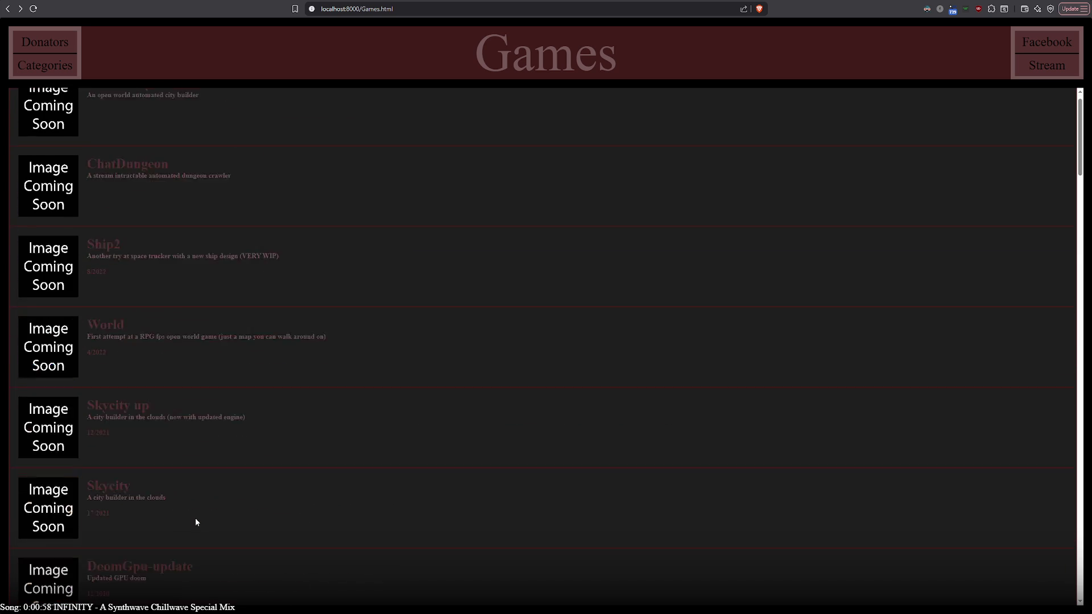
pyautogui.click(104, 267)
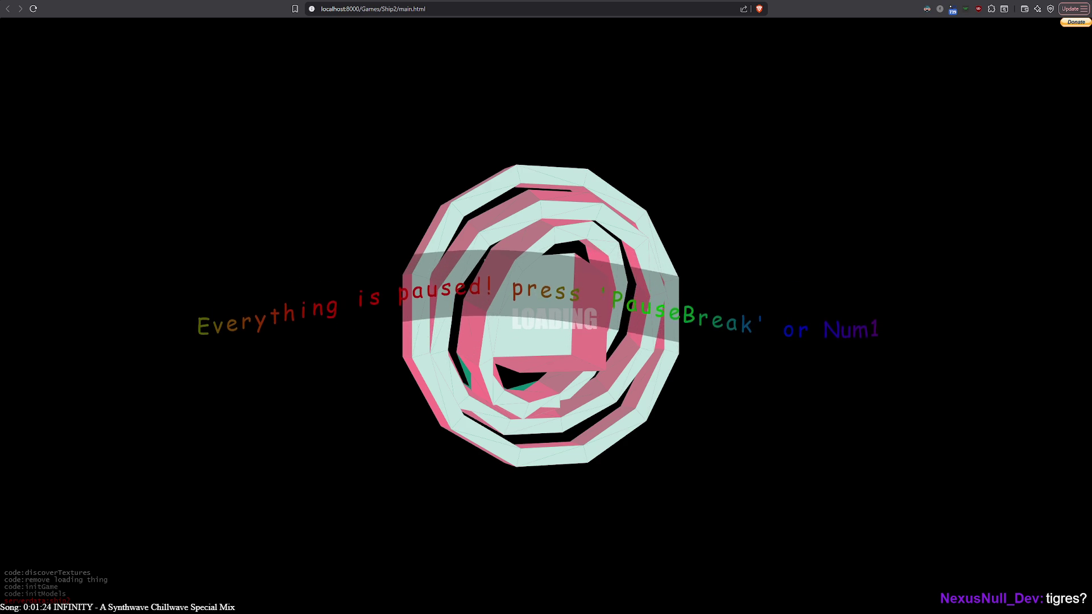
# Switch to test.php in Notepad++ and point out the commented-out level path on line 23
pyautogui.hotkey('alt', 'Tab')
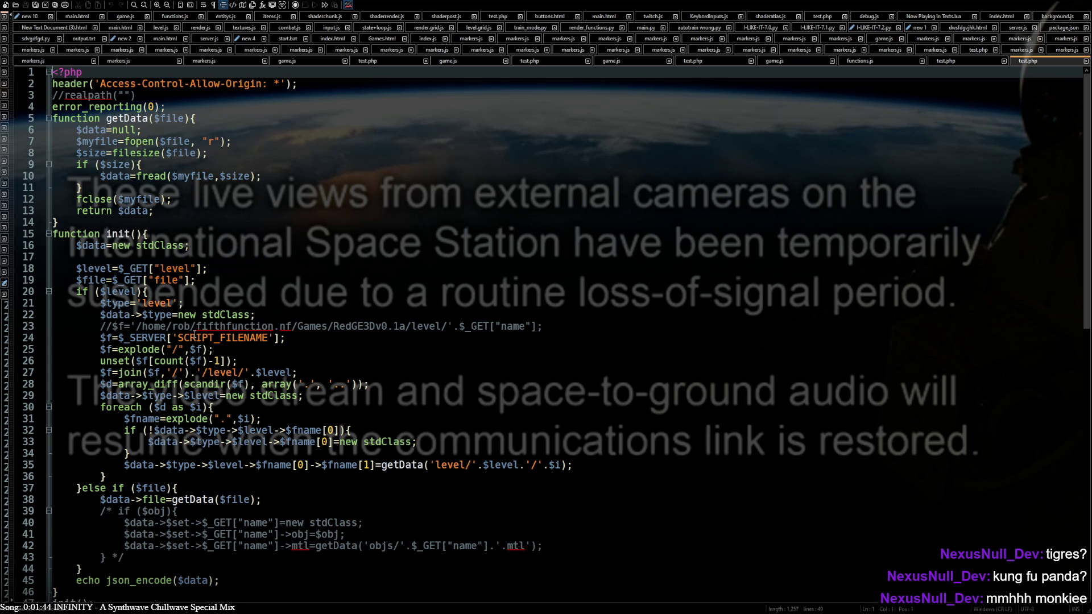
pyautogui.click(111, 327)
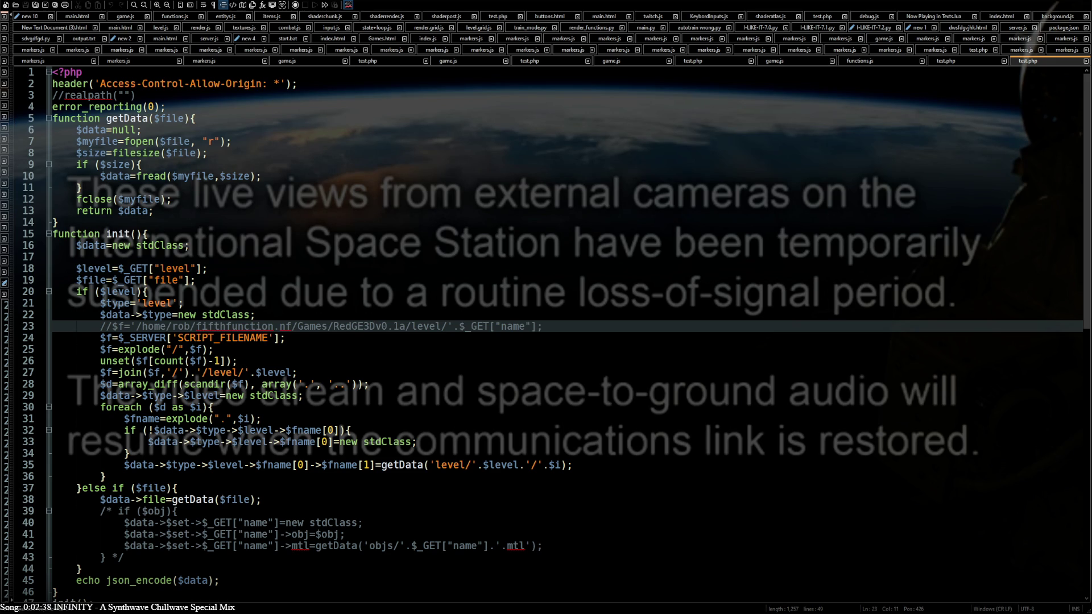
# Return to Brave and reload the Ship2 game page with F5
pyautogui.hotkey('alt', 'Tab')
pyautogui.press('F5')
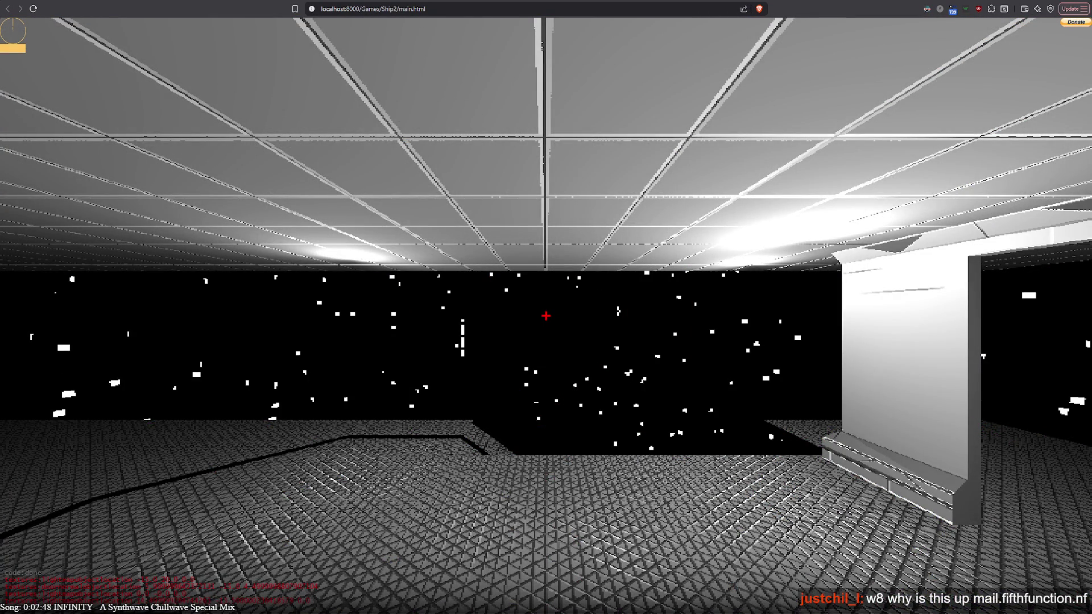
# Pause Ship2 and load mail.fifthfunction.nf in the address bar
pyautogui.press('Pause')
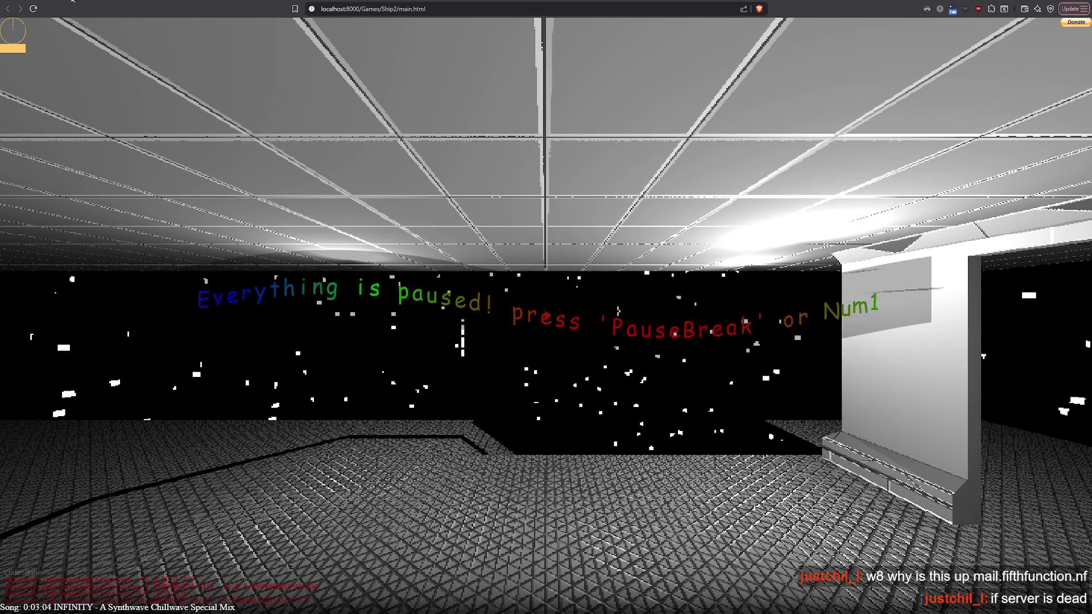
pyautogui.click(33, 9)
pyautogui.click(412, 9)
pyautogui.write('mail.fifthfunction.nf')
pyautogui.press('Return')
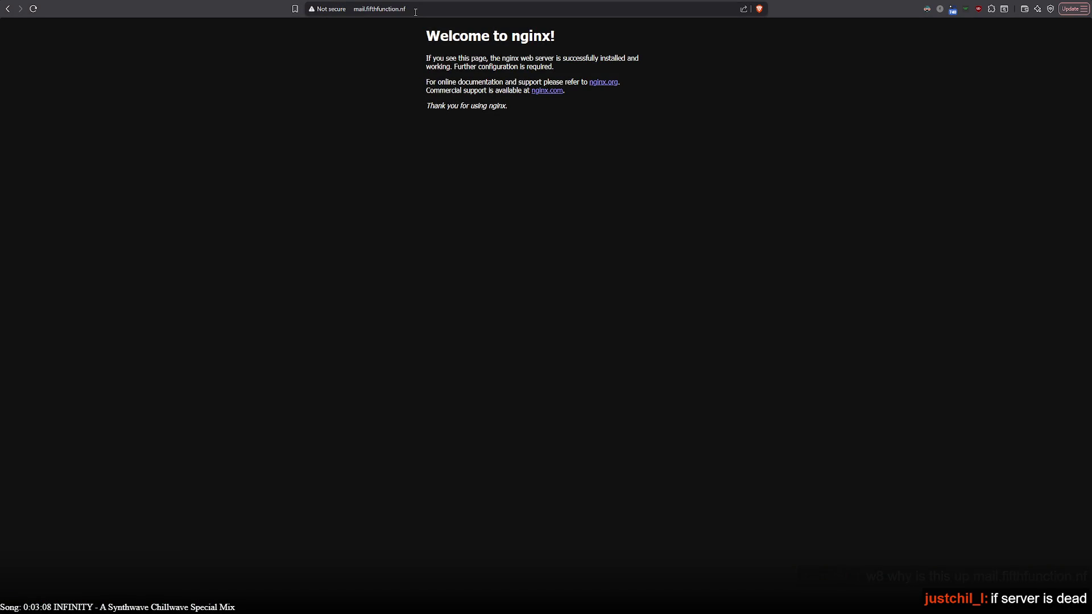
# Move between the ChatDungeon tab, the local Games page and the fifthfunction.nf page
pyautogui.click(415, 9)
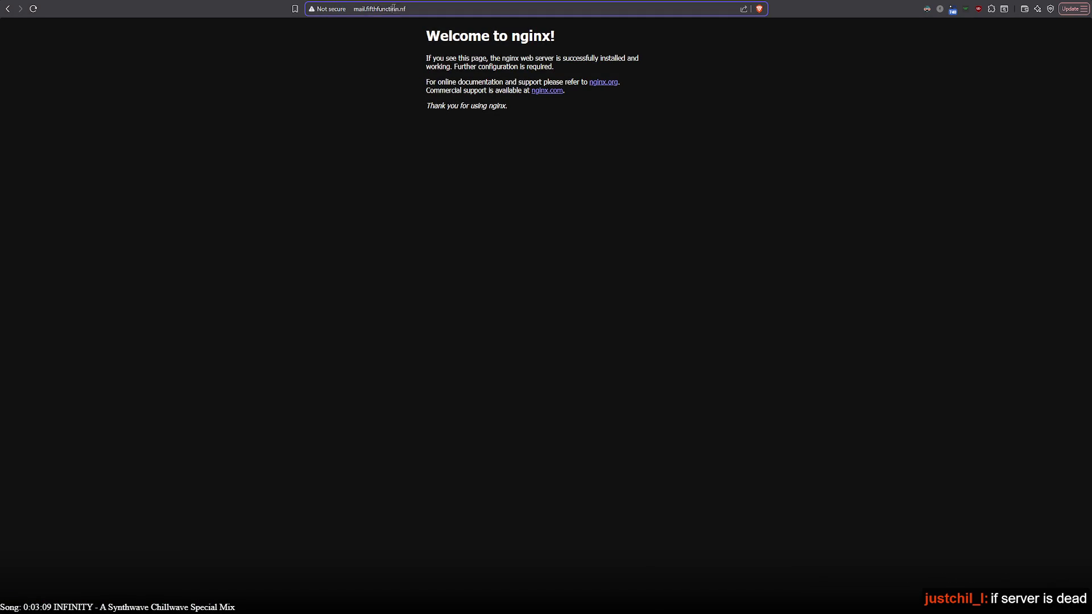
pyautogui.doubleClick(361, 9)
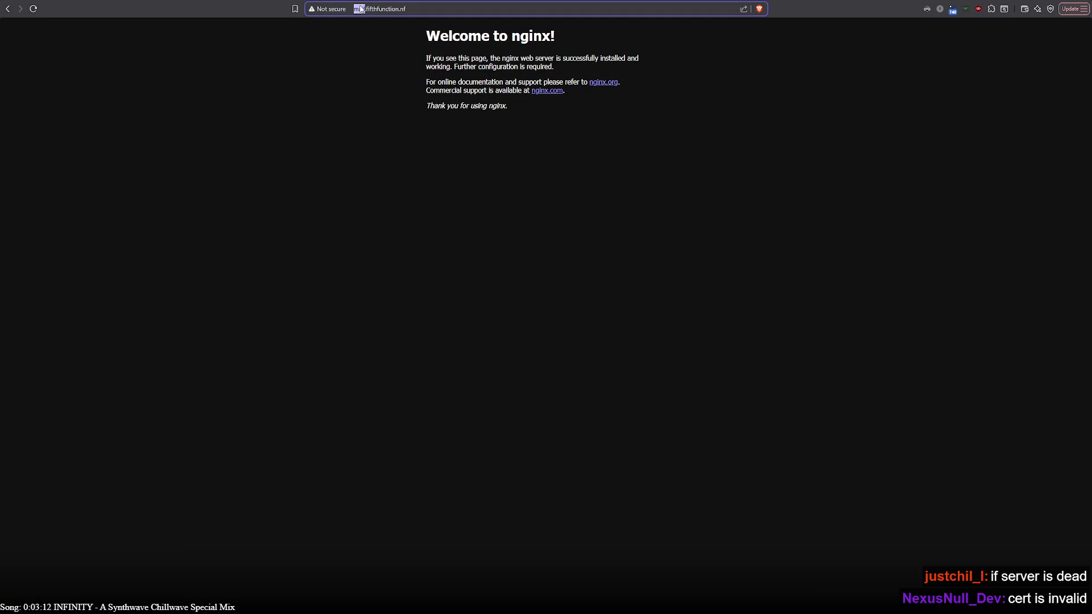
pyautogui.hotkey('ctrl', 'Tab')
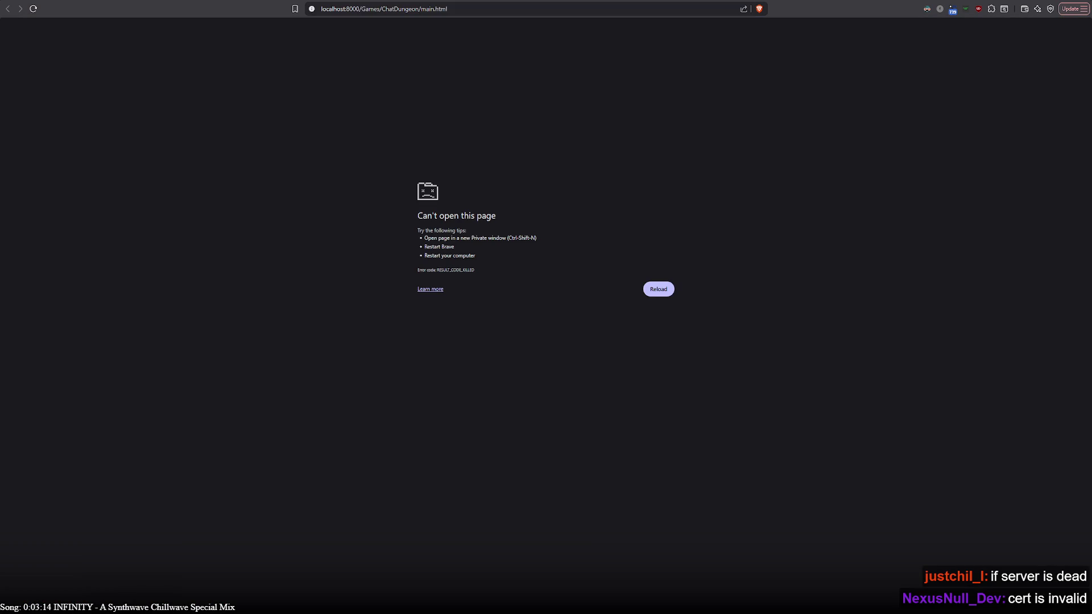
pyautogui.hotkey('ctrl', 'Tab')
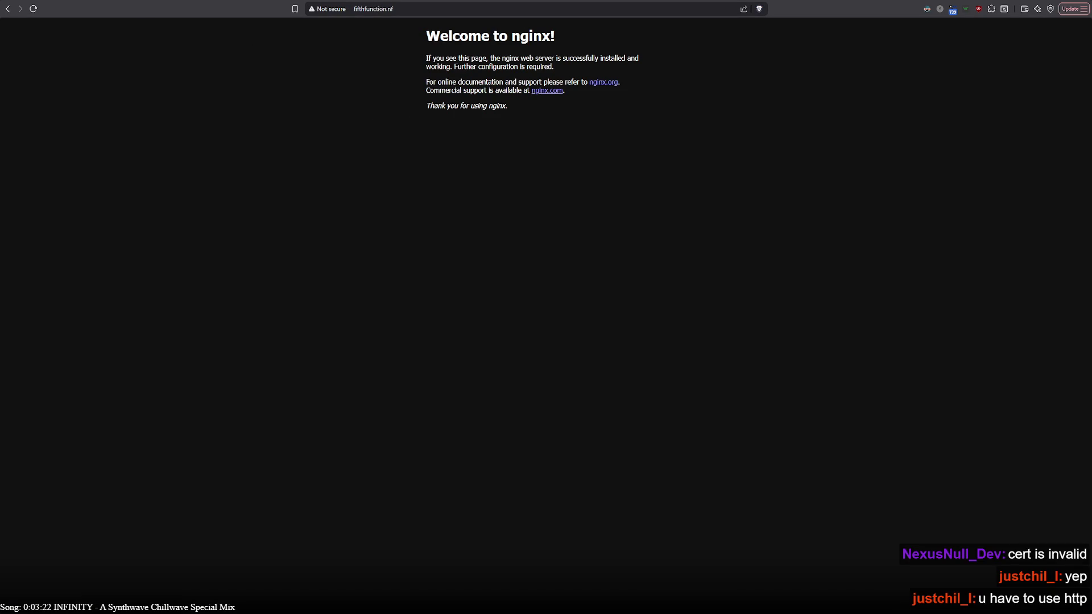
pyautogui.click(357, 8)
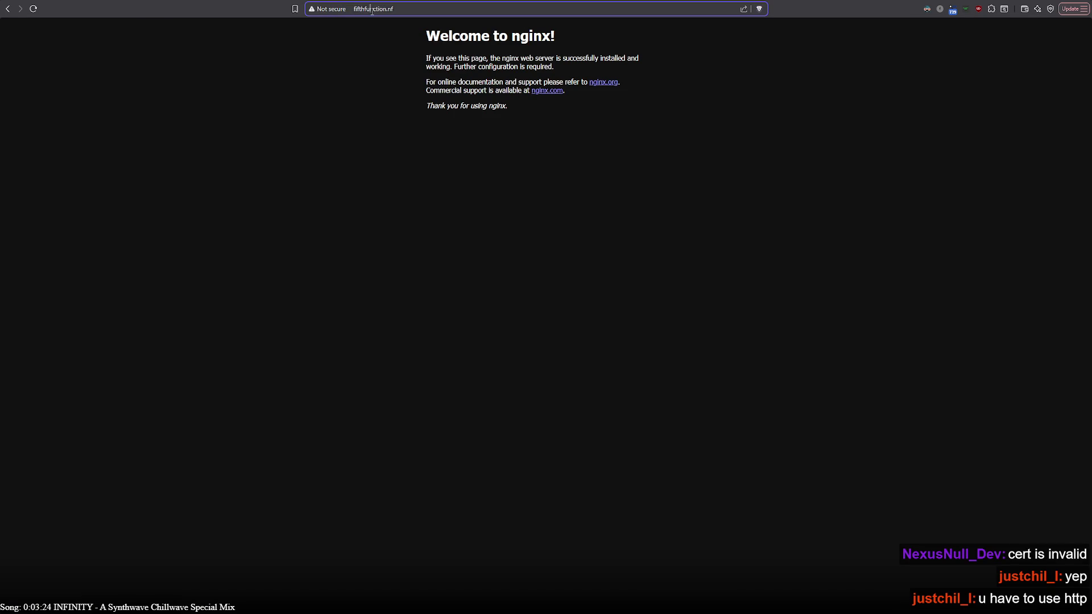
pyautogui.click(357, 9)
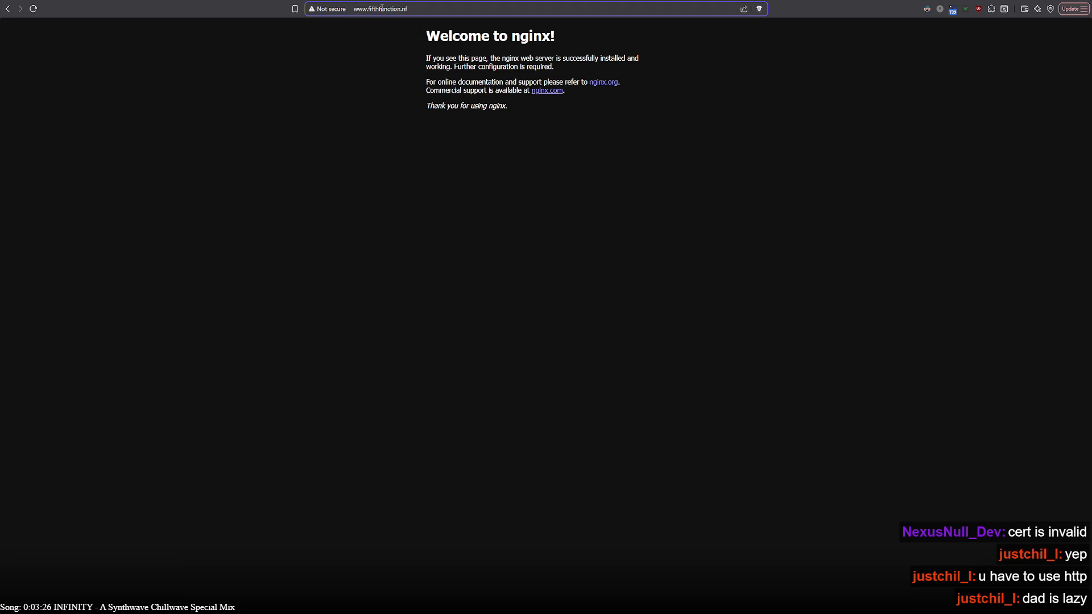
pyautogui.click(237, 59)
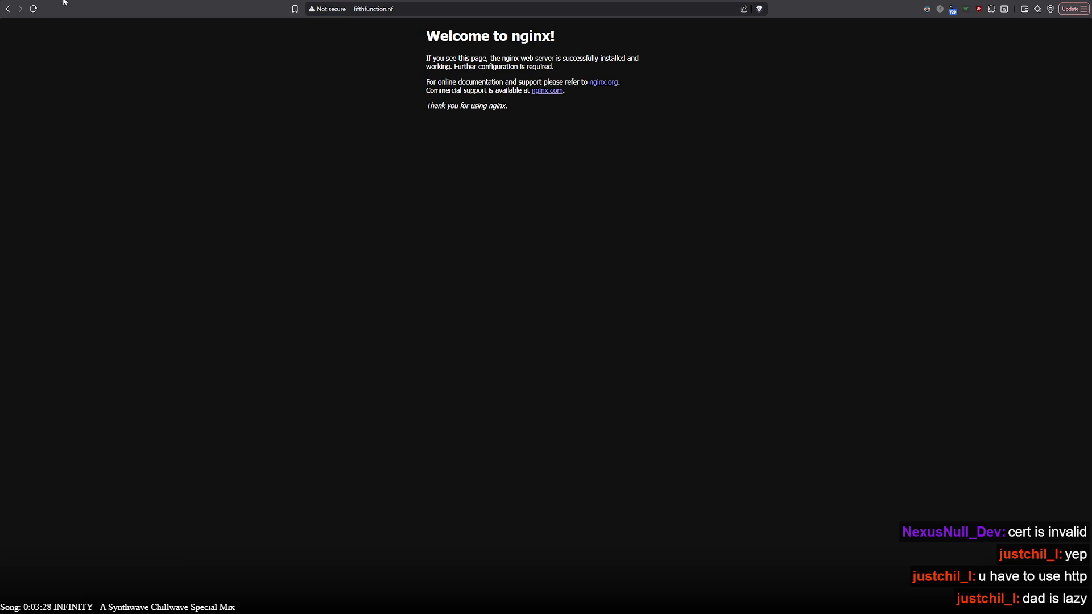
pyautogui.hotkey('alt', 'Left')
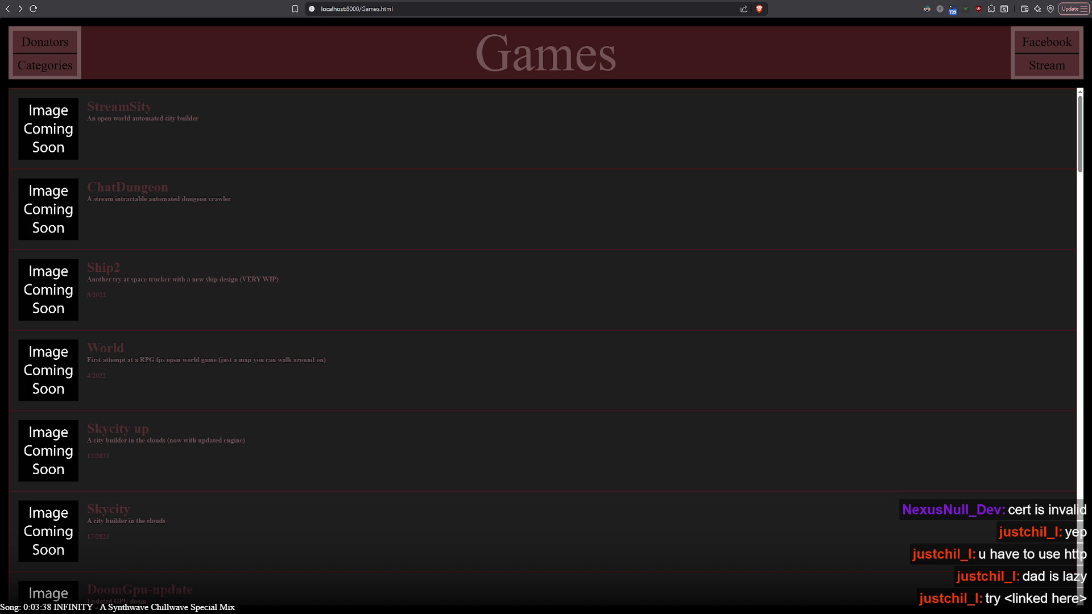
pyautogui.click(23, 1)
# Reopen mail.fifthfunction.nf, delete 'mail.' to load plain fifthfunction.nf, then switch to the Games tab
pyautogui.click(398, 8)
pyautogui.write('mail.fifthfunction.nf')
pyautogui.press('Return')
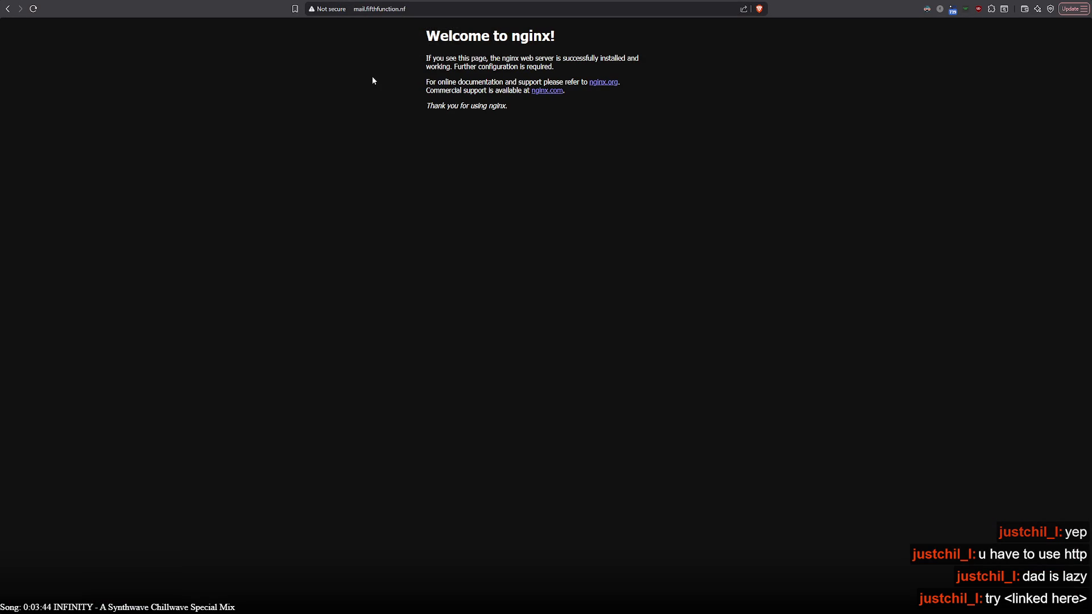
pyautogui.click(363, 9)
pyautogui.doubleClick(362, 11)
pyautogui.press('Delete')
pyautogui.press('Delete')
pyautogui.press('Return')
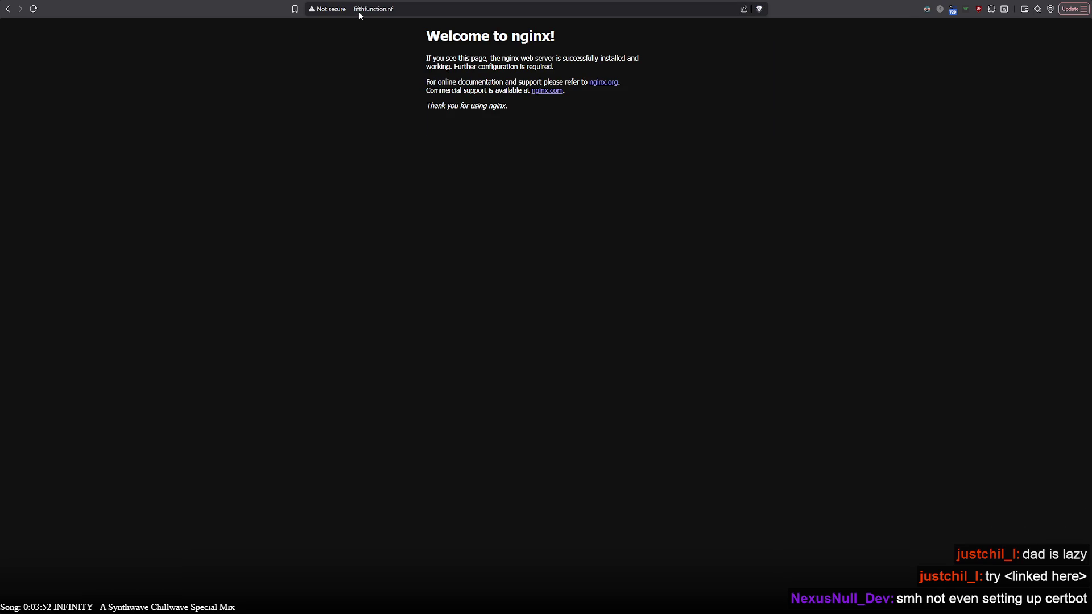
pyautogui.hotkey('ctrl', 'Tab')
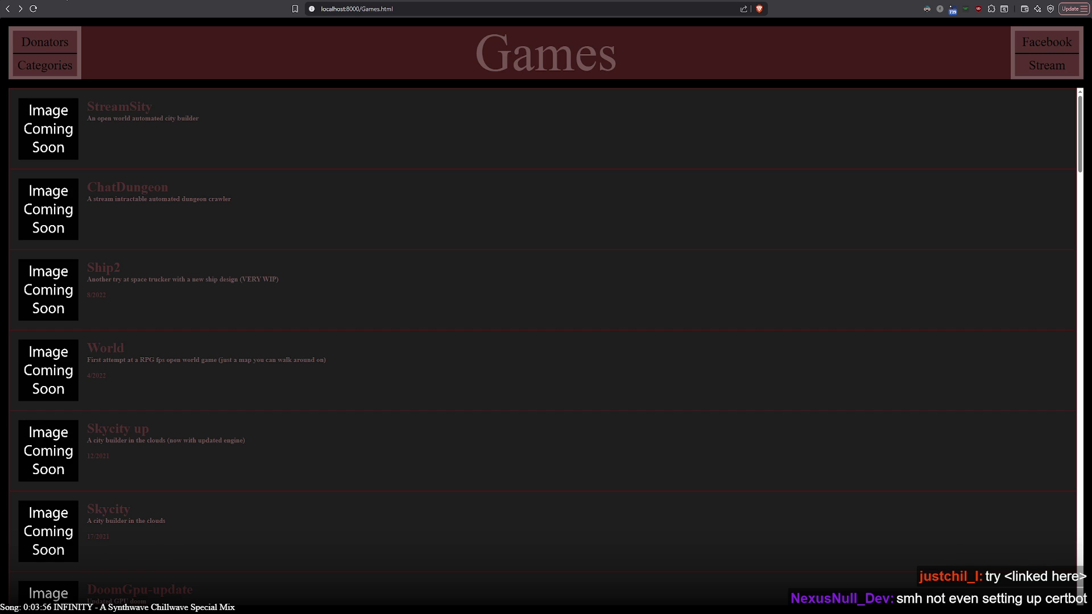
# Switch to the Ship2 tab and walk through the corridors into the starfield room
pyautogui.hotkey('ctrl', 'Tab')
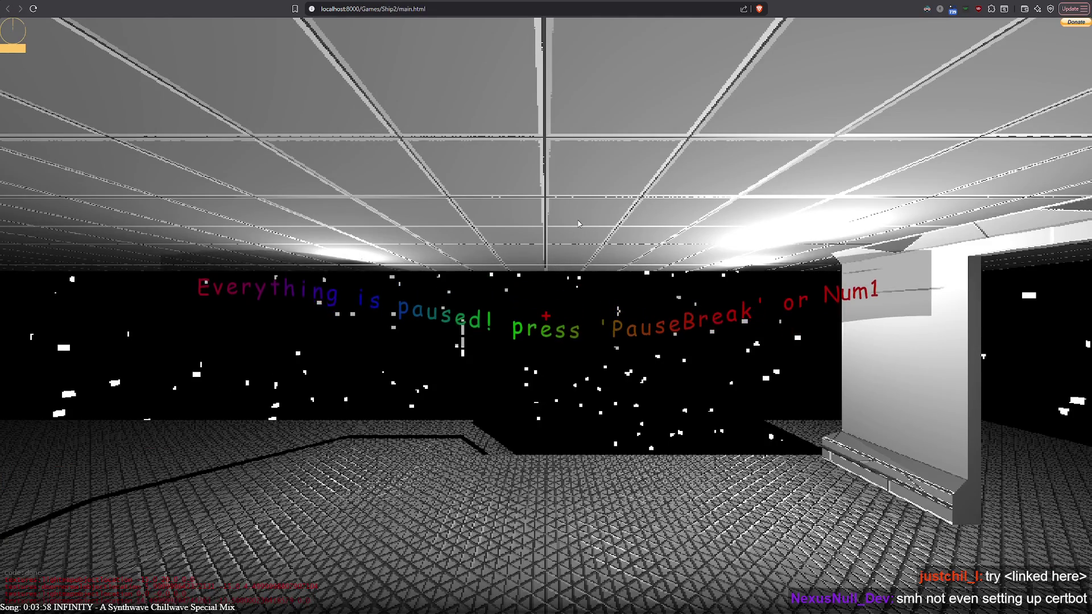
pyautogui.press('w')
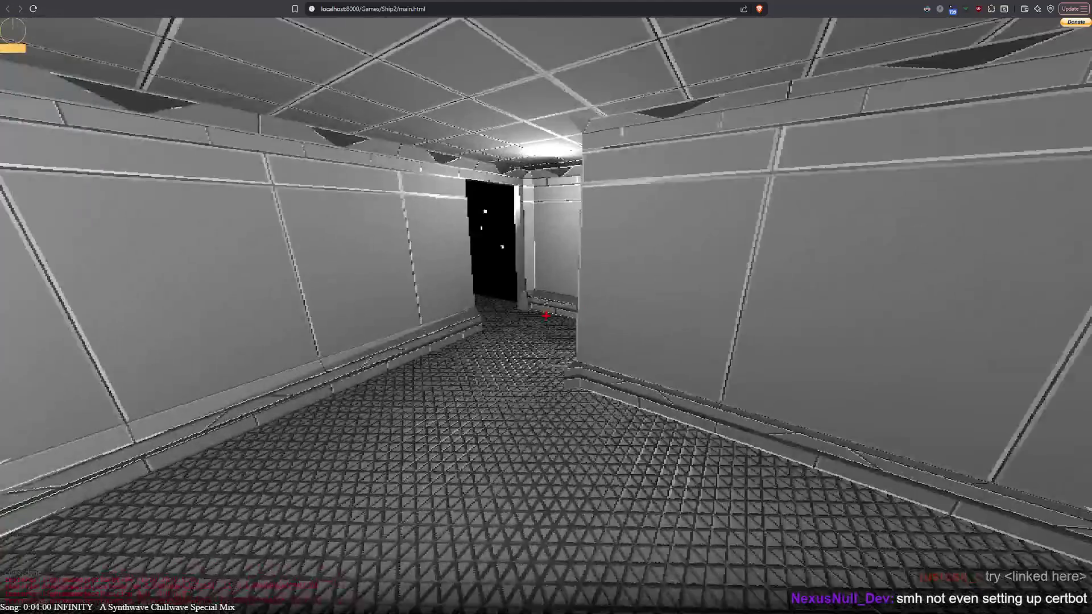
pyautogui.press('w')
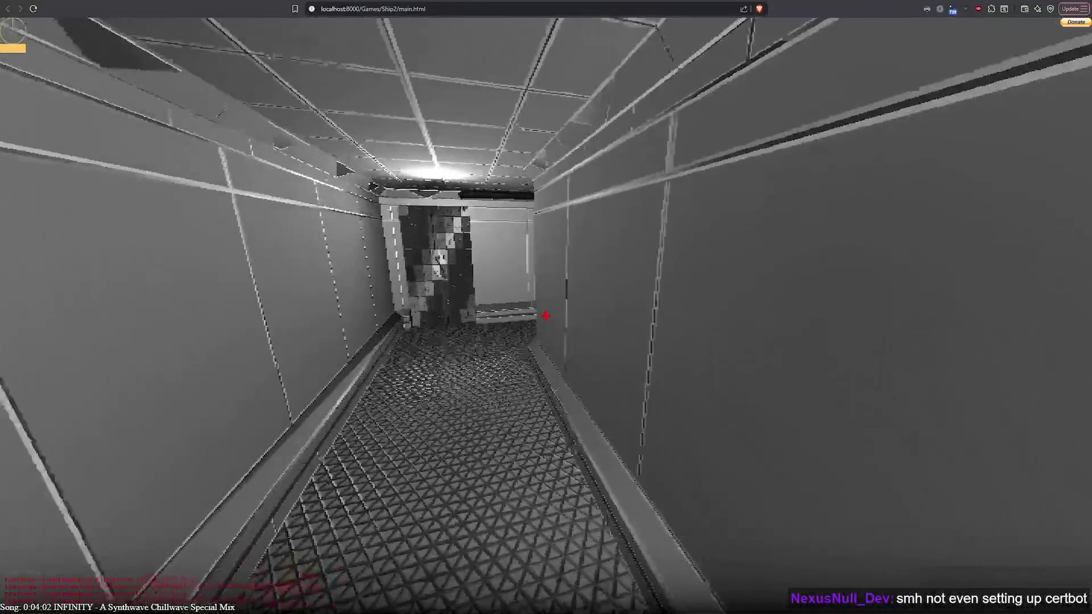
pyautogui.press('w')
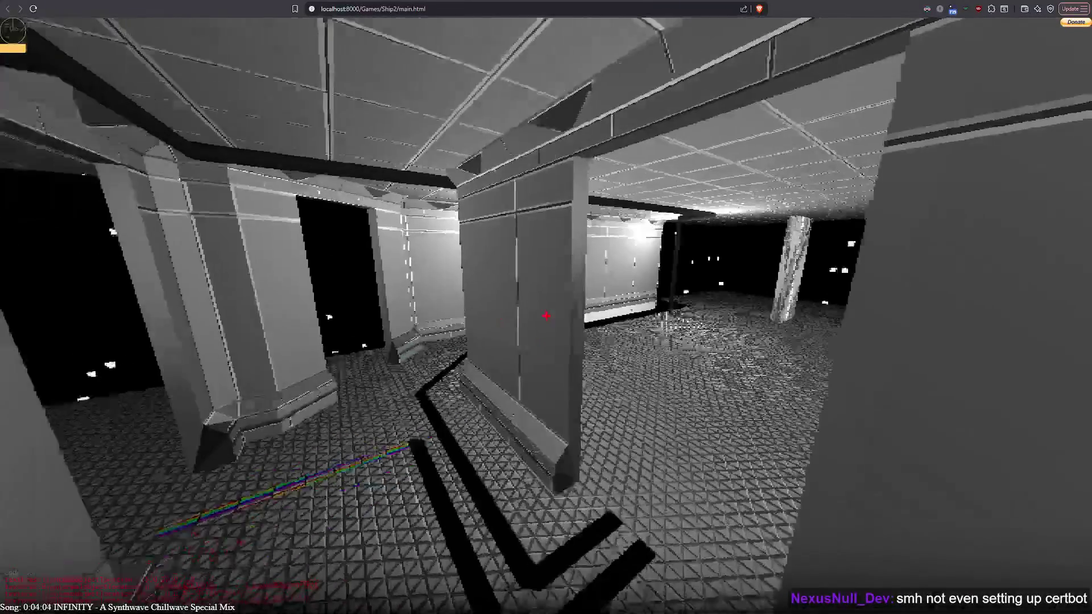
pyautogui.press('w')
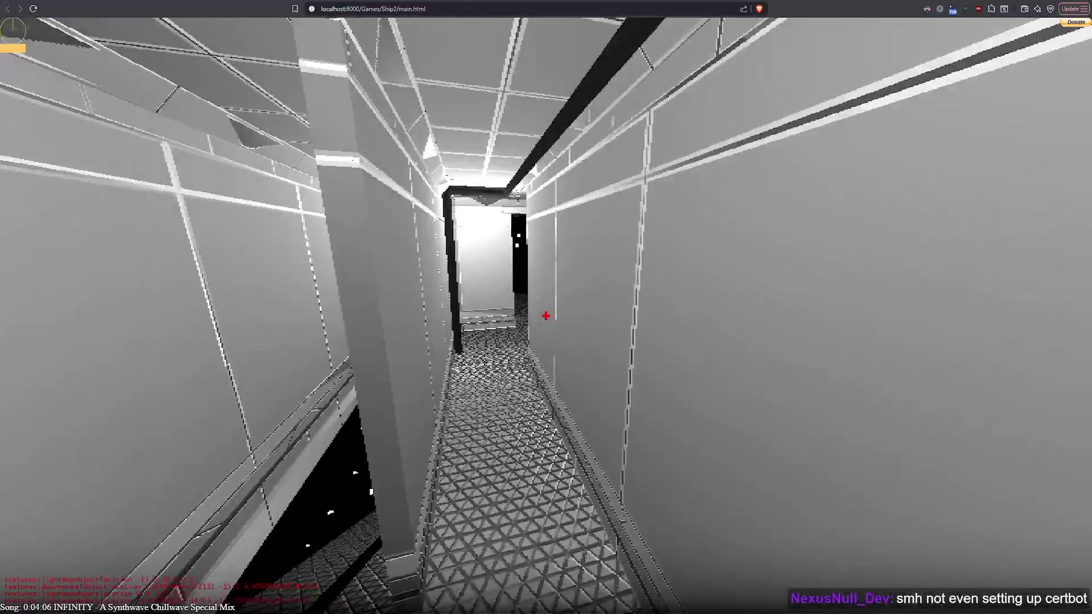
pyautogui.press('w')
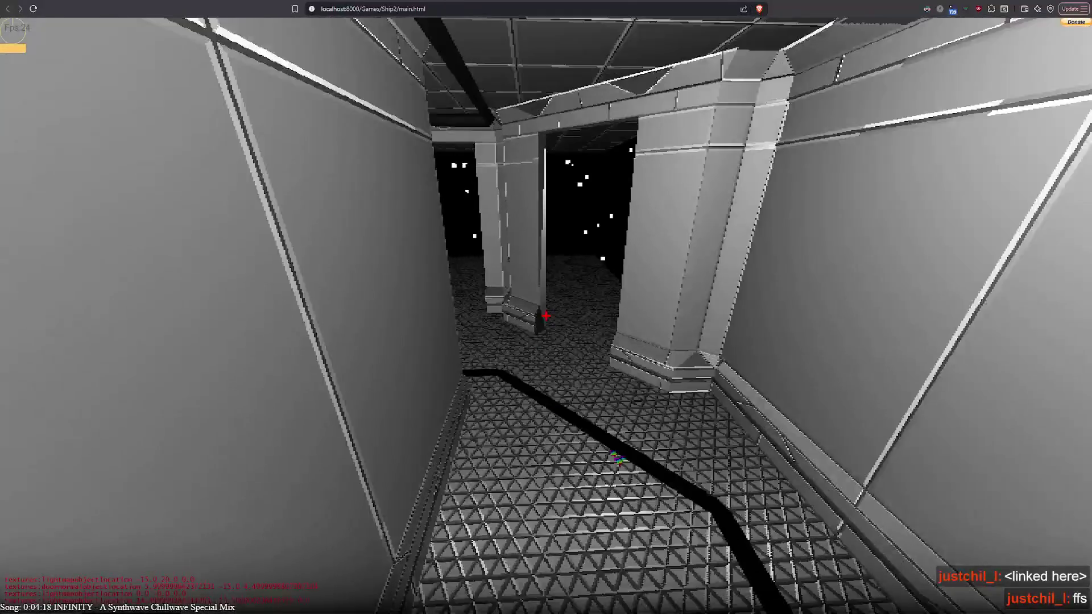
pyautogui.press('w')
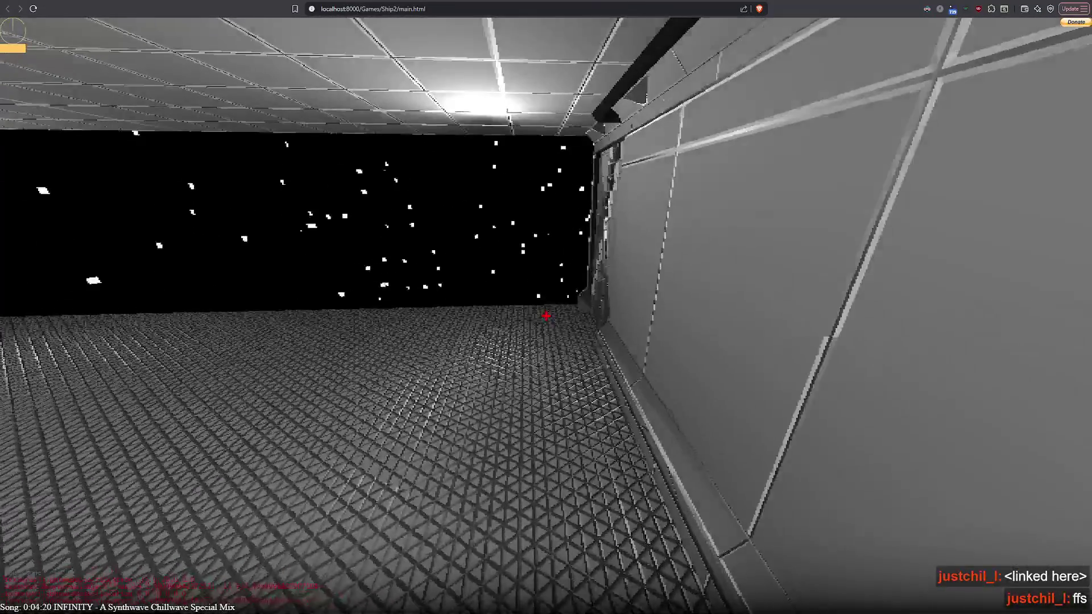
# Turn toward the pillar, pause the game and go back to Games.html
pyautogui.press('d')
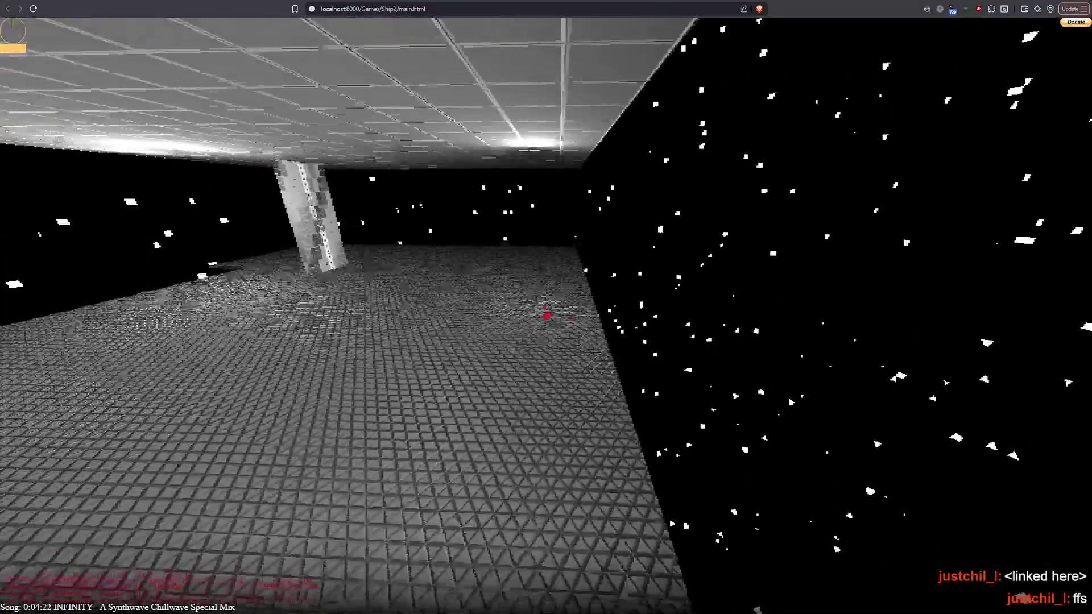
pyautogui.press('w')
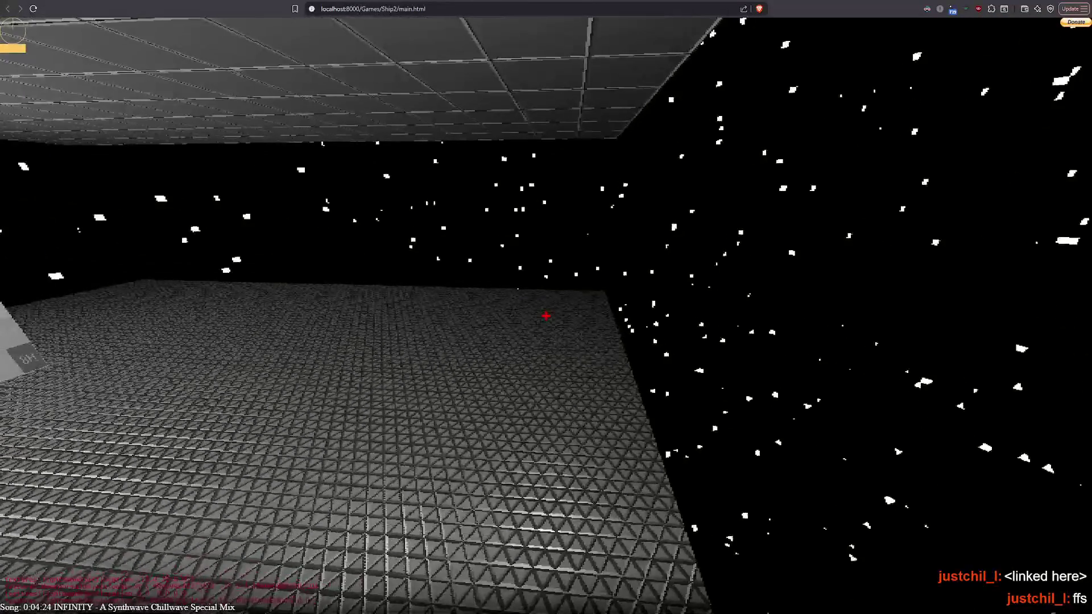
pyautogui.press('Left')
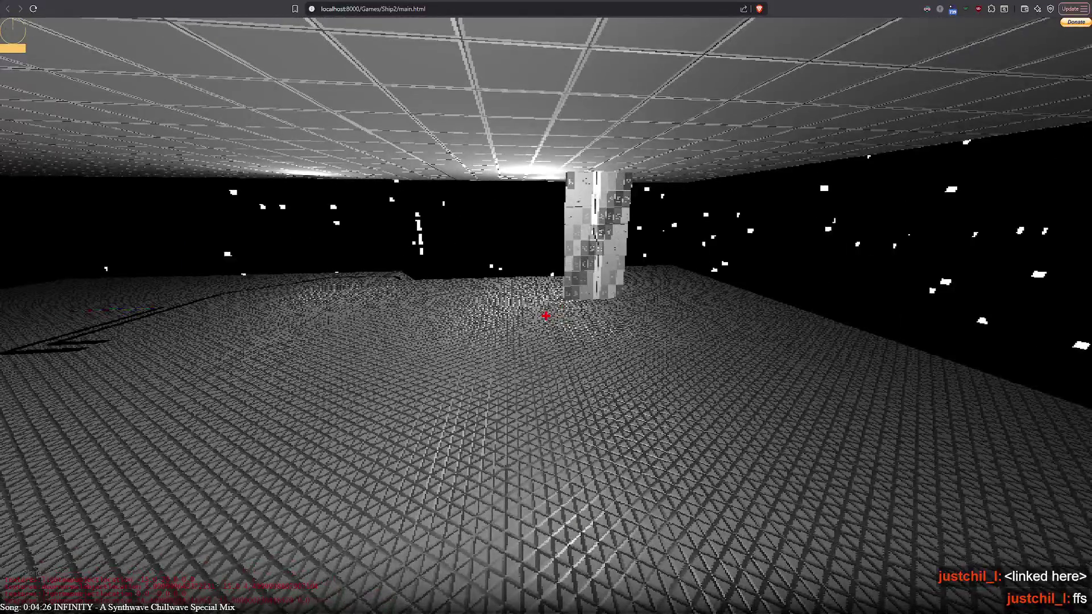
pyautogui.press('Pause')
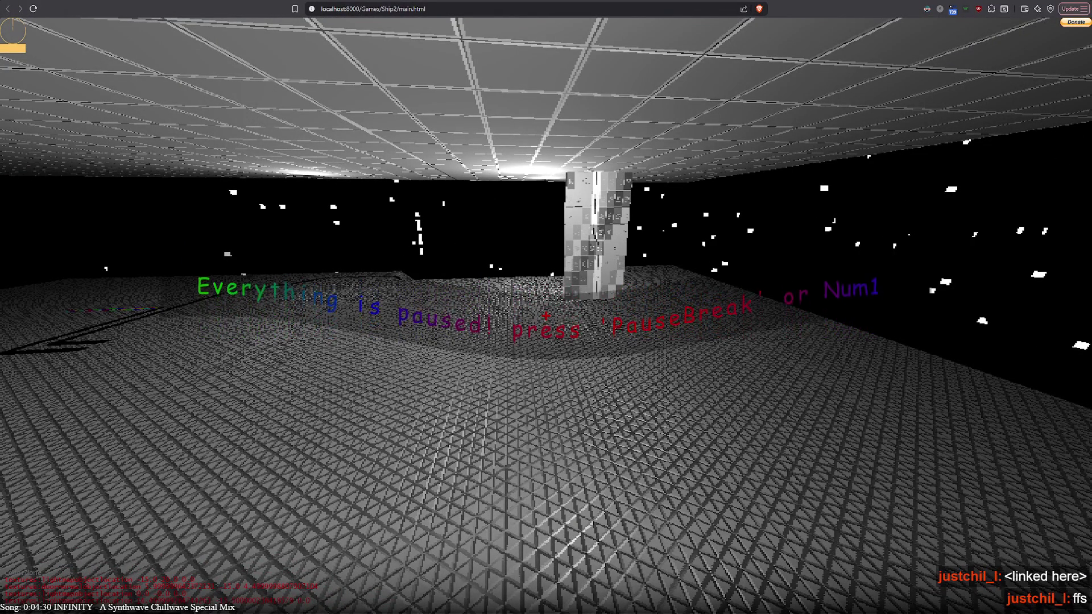
pyautogui.hotkey('alt', 'Left')
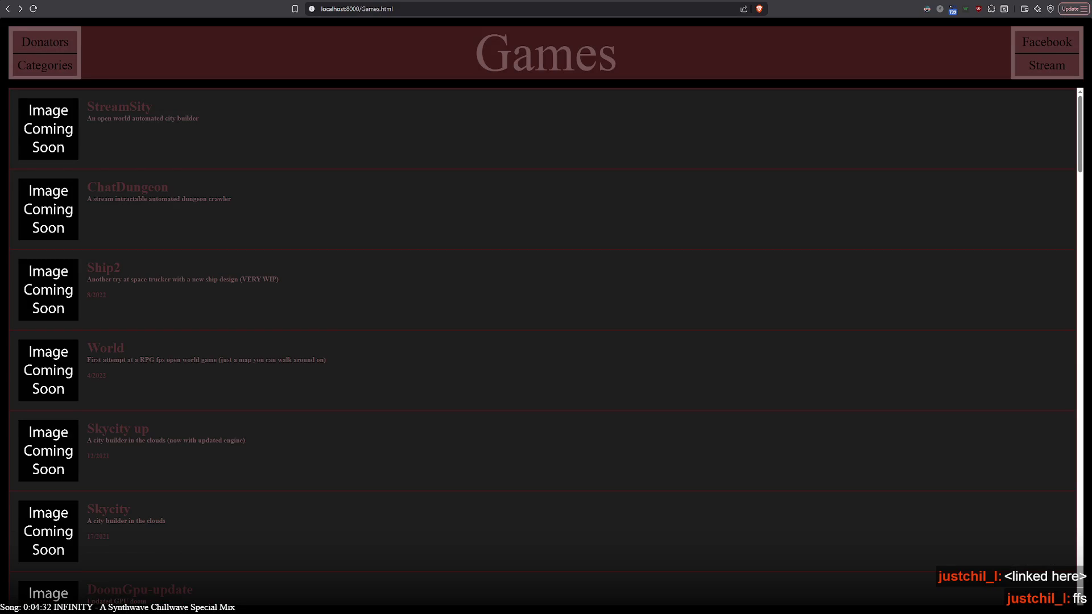
# Load the 'mail' site's sign-in page, then return to the paused Ship2 game
pyautogui.click(372, 9)
pyautogui.write('mail')
pyautogui.press('Return')
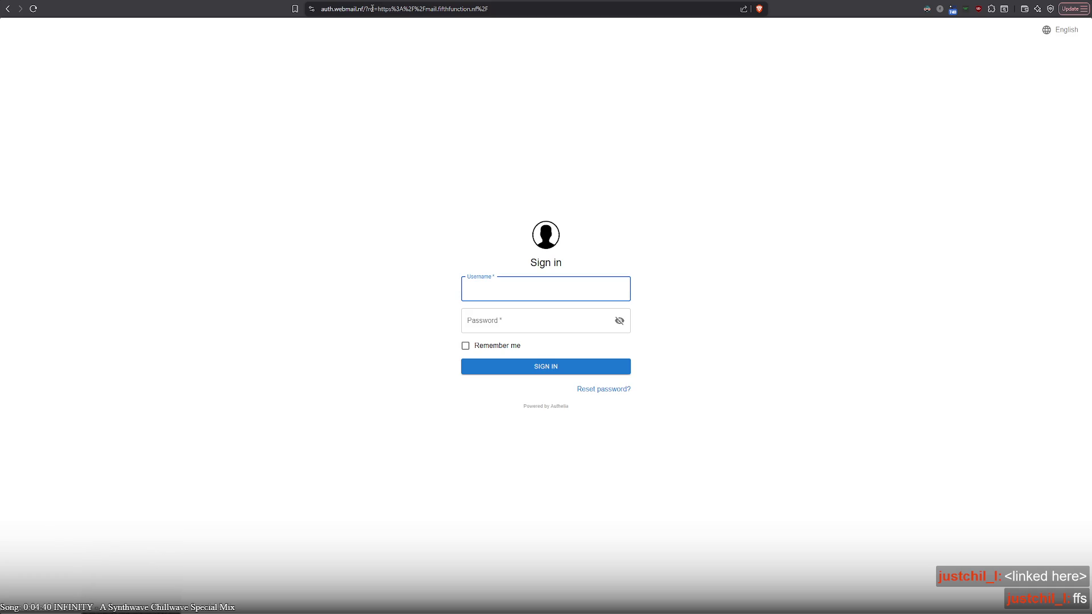
pyautogui.click(372, 8)
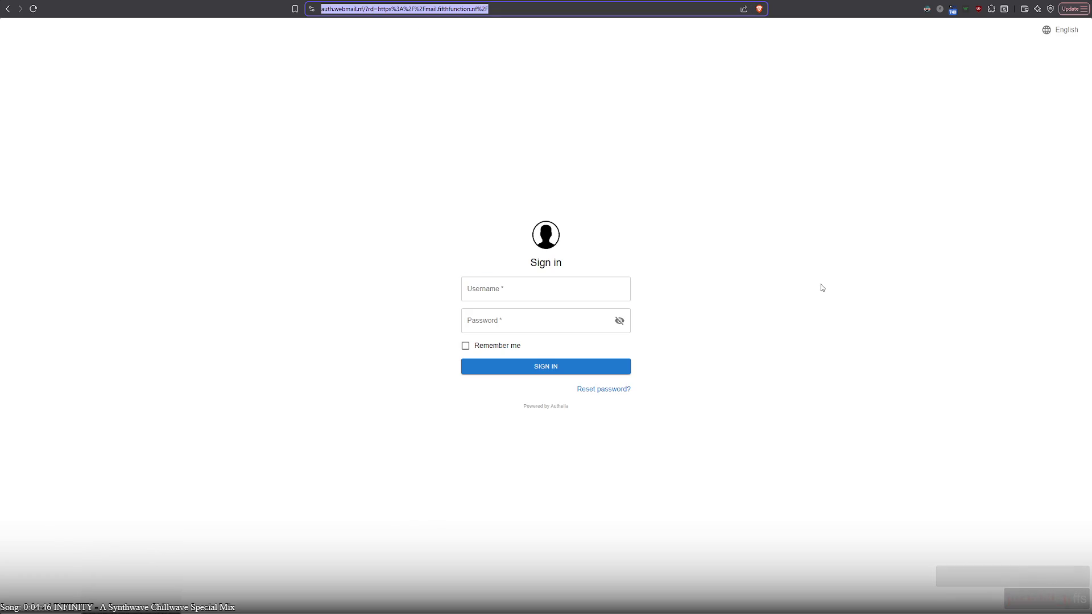
pyautogui.write('v')
pyautogui.click(100, 94)
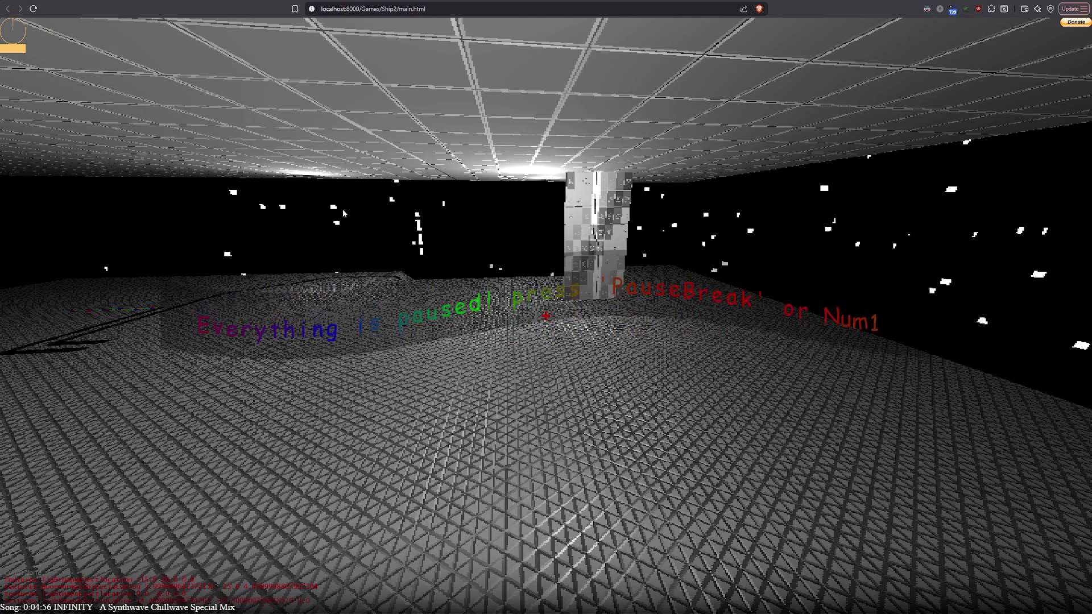
# Resume Ship2, circle the numbered pillar and switch the coloured debug textures back to grey
pyautogui.click(465, 196)
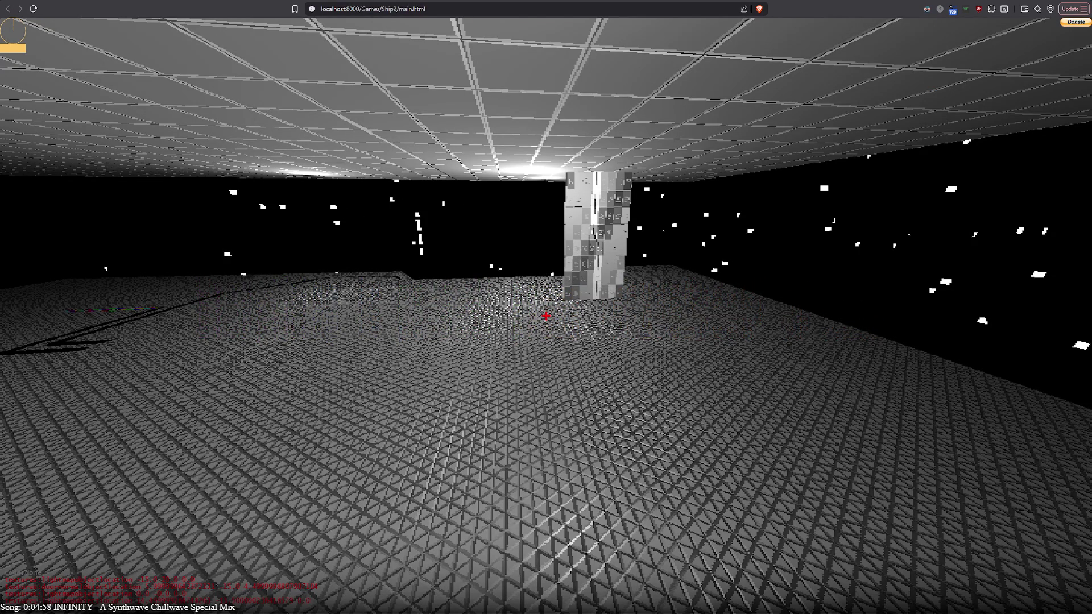
pyautogui.press('w')
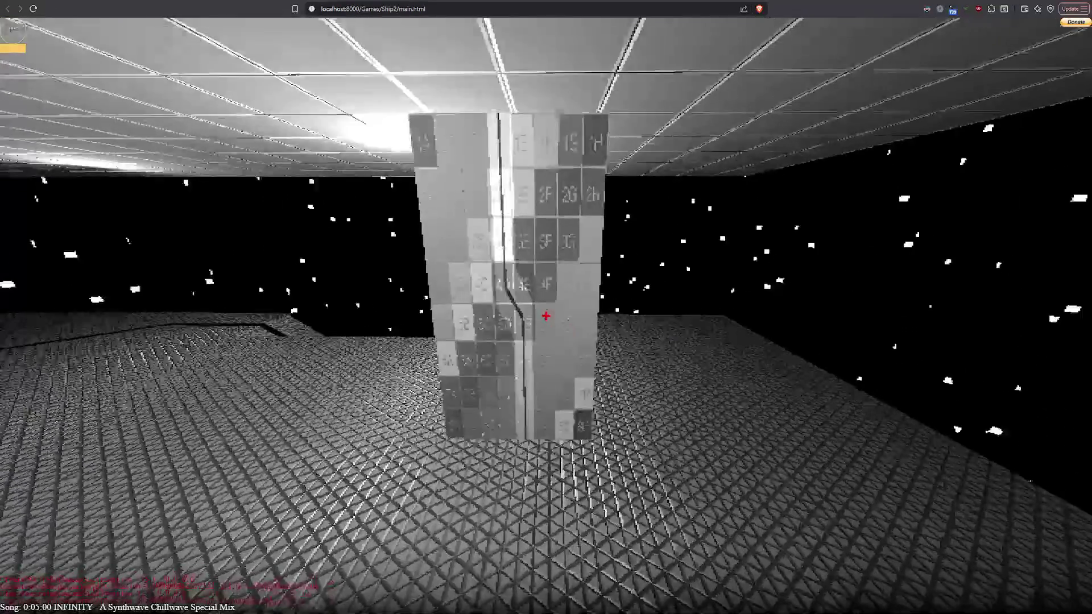
pyautogui.press('w')
pyautogui.press('w')
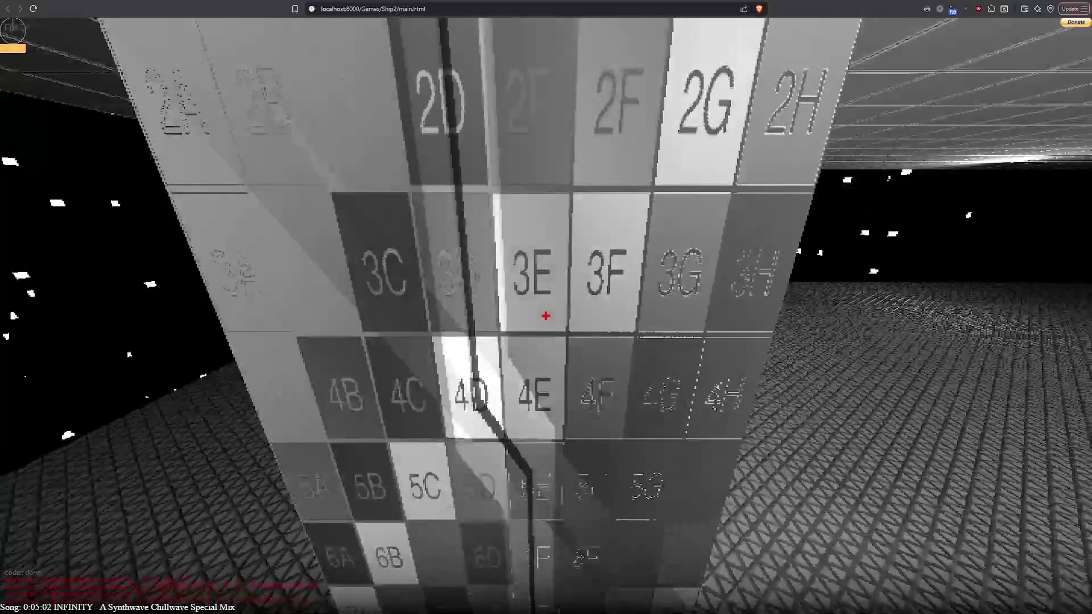
pyautogui.press('w')
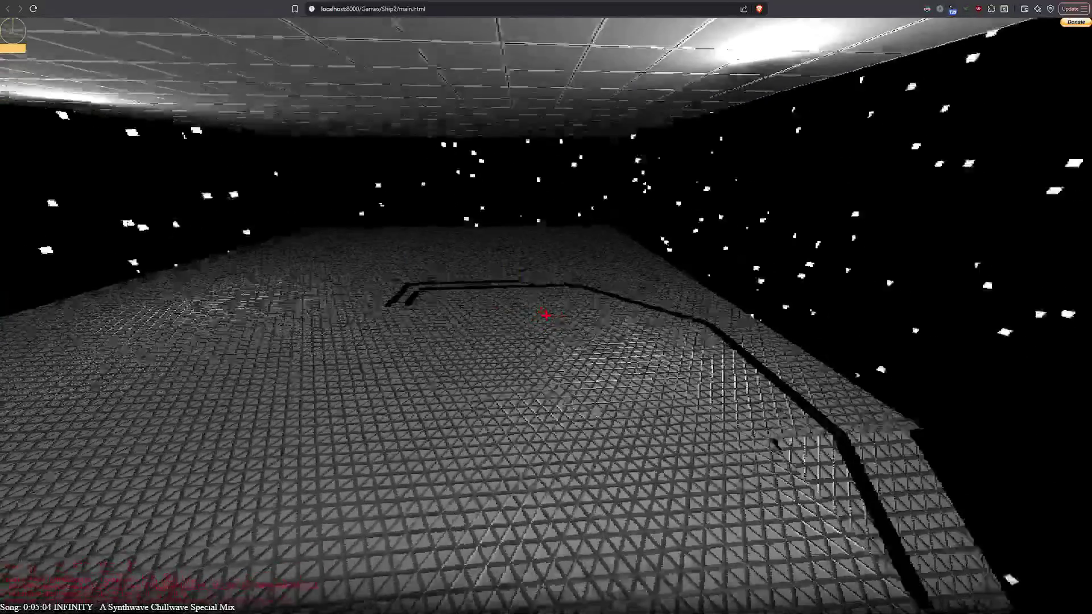
pyautogui.press('w')
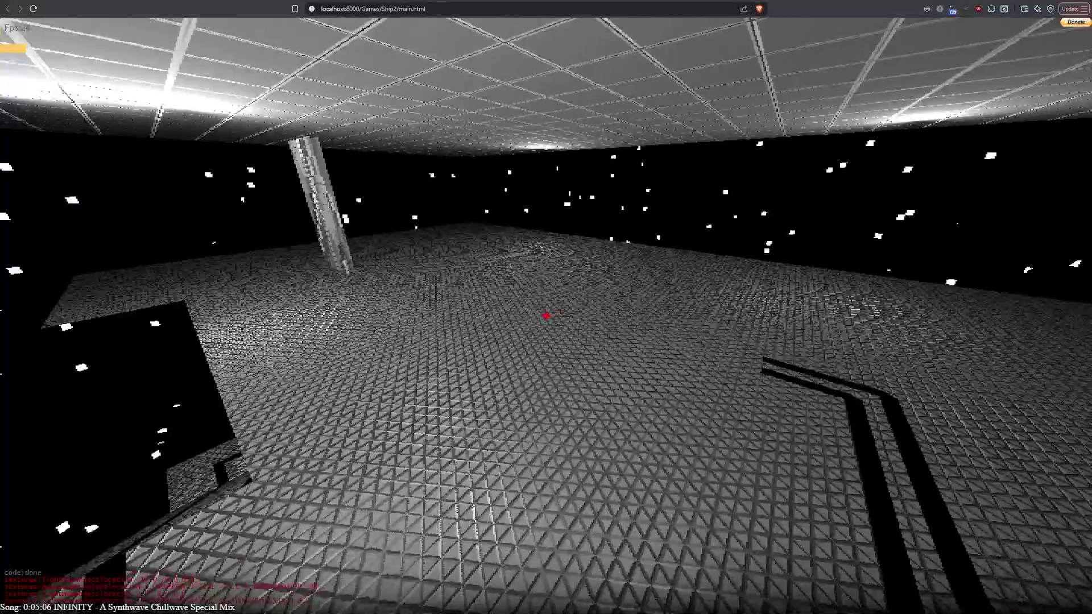
pyautogui.press('w')
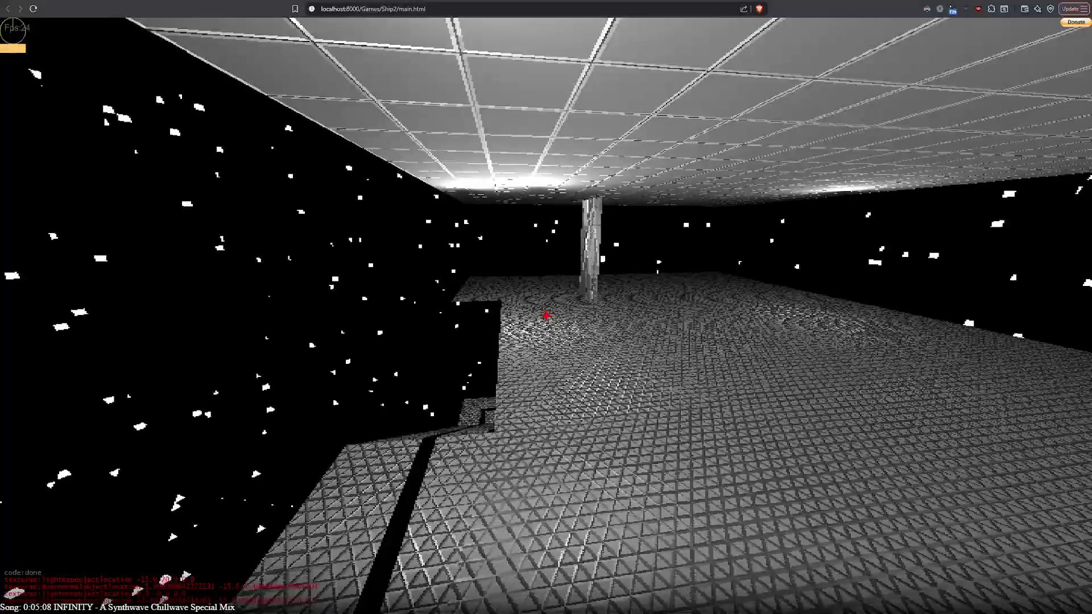
pyautogui.press('w')
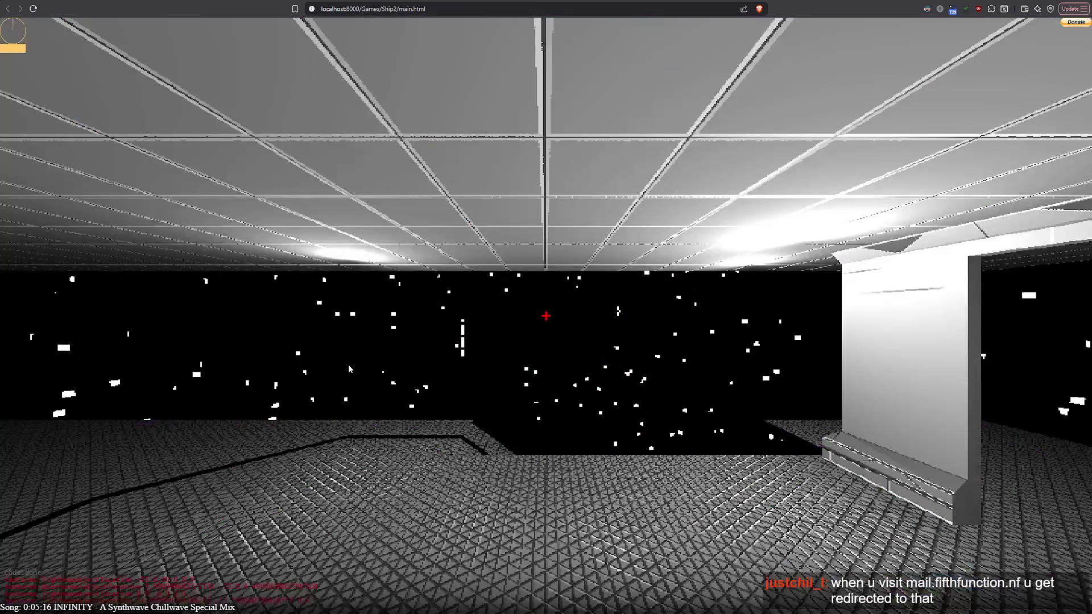
pyautogui.click(348, 364)
# Walk down the corridor, through the keypad door, and look around the starfield room
pyautogui.press('w')
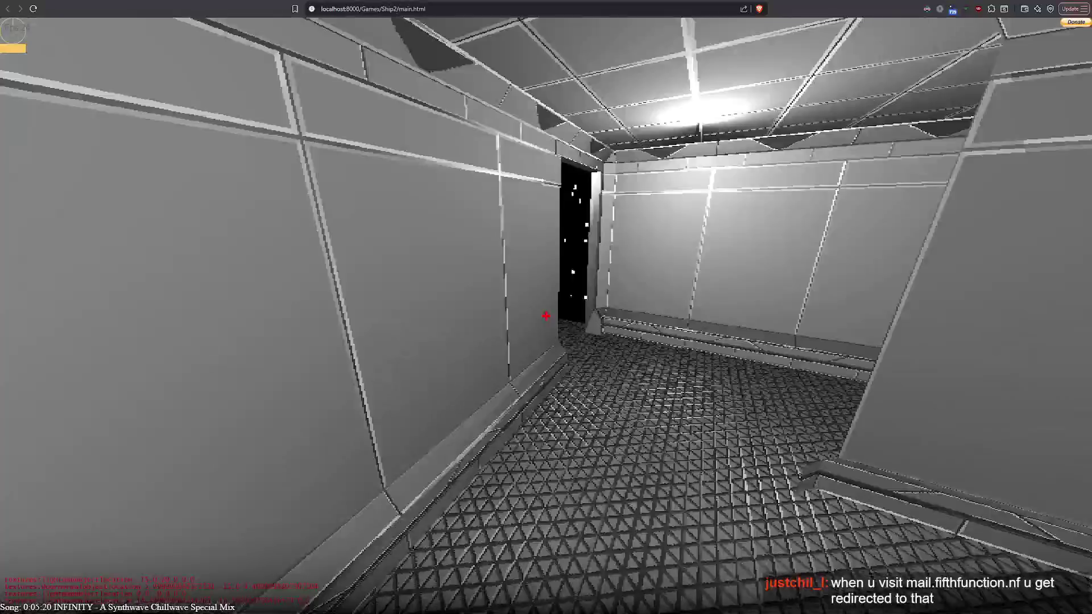
pyautogui.press('w')
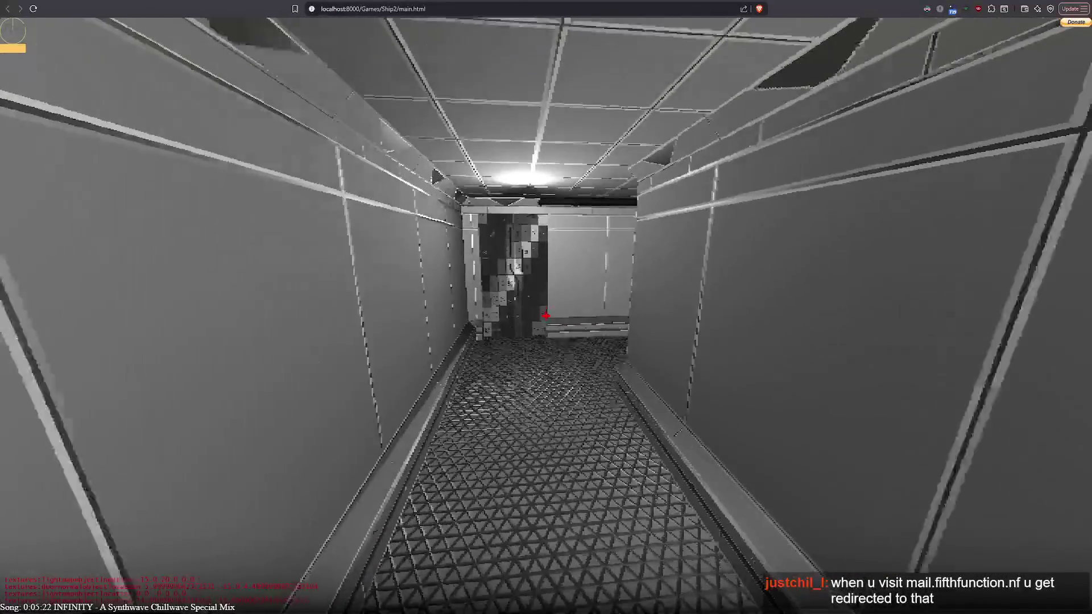
pyautogui.press('w')
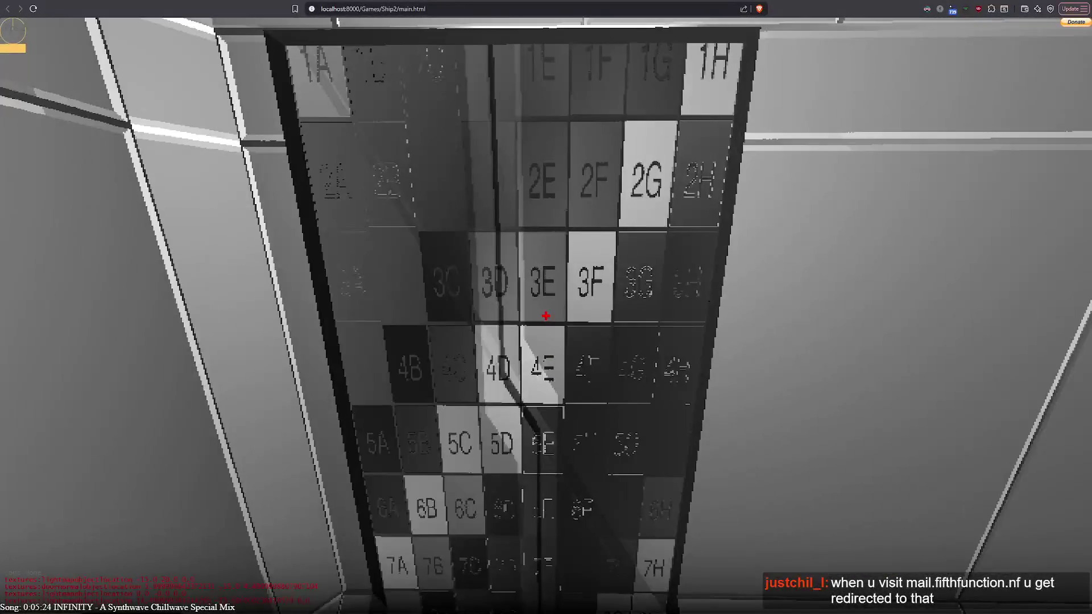
pyautogui.click(546, 316)
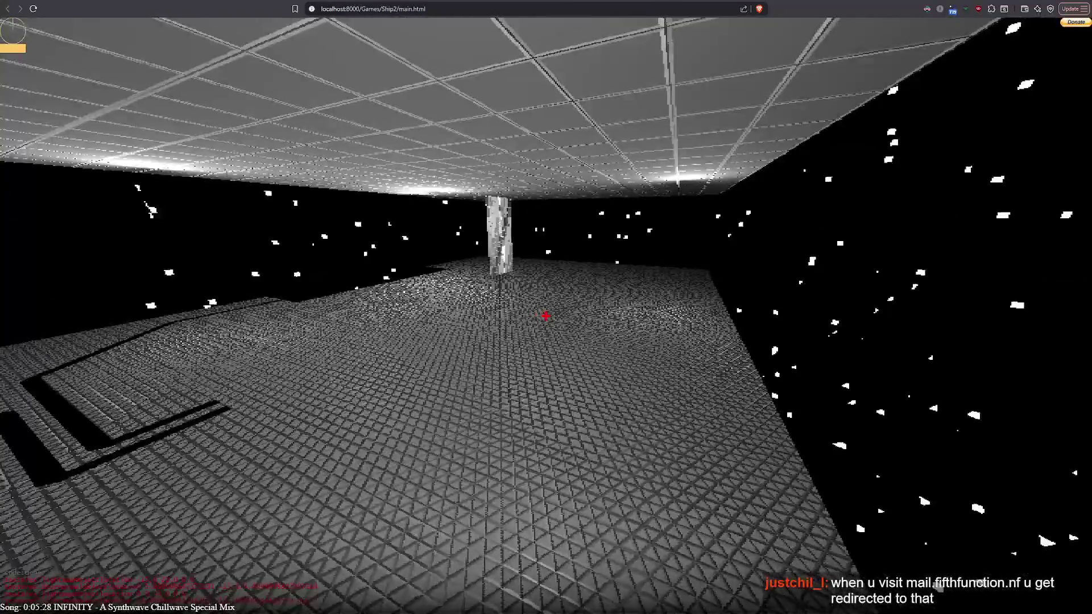
pyautogui.press('w')
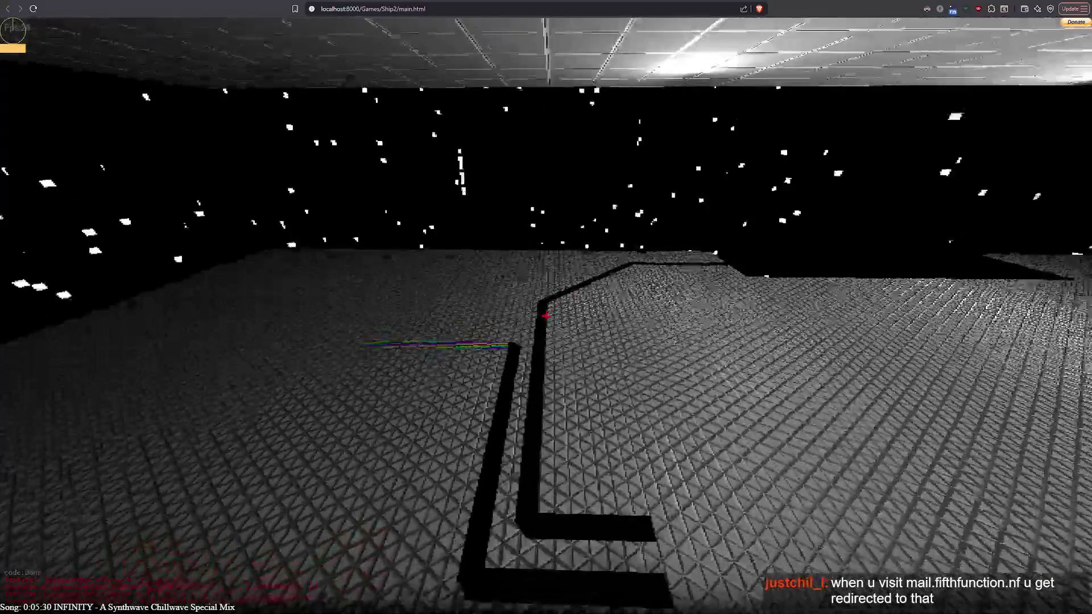
pyautogui.press('w')
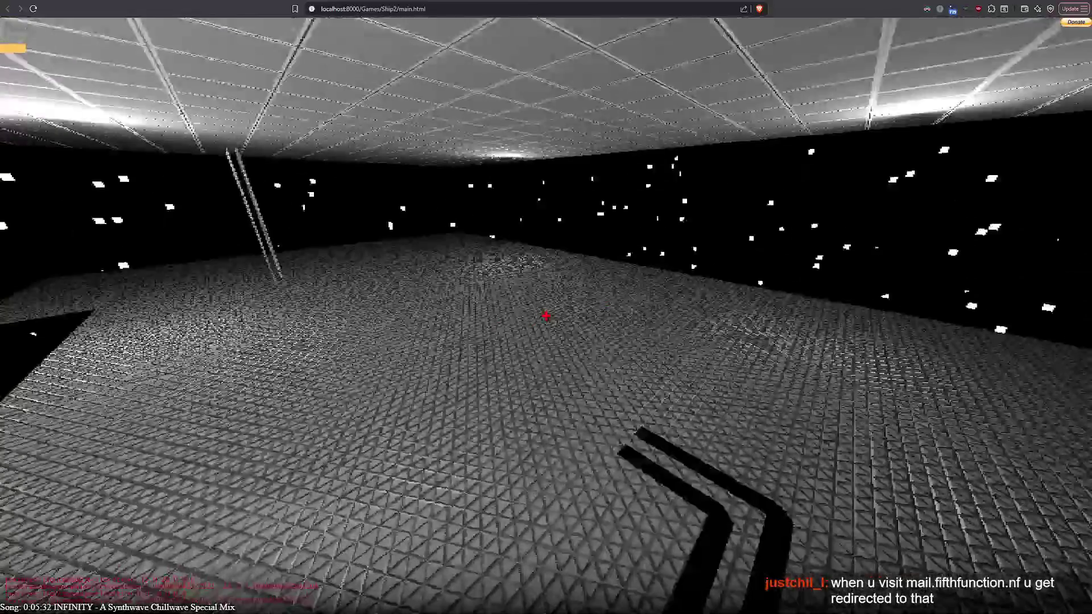
pyautogui.press('w')
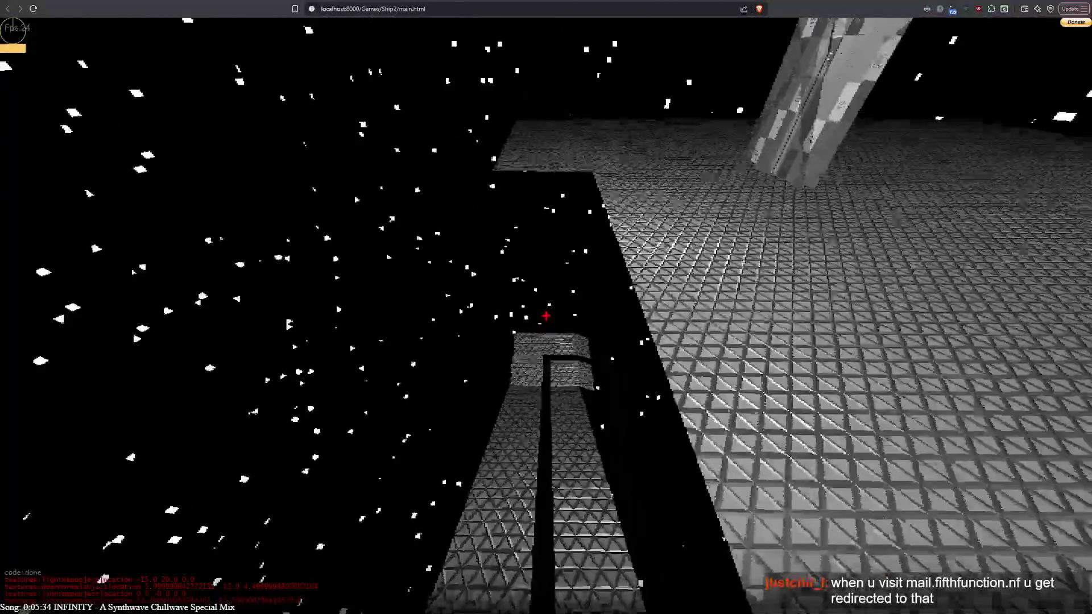
pyautogui.press('w')
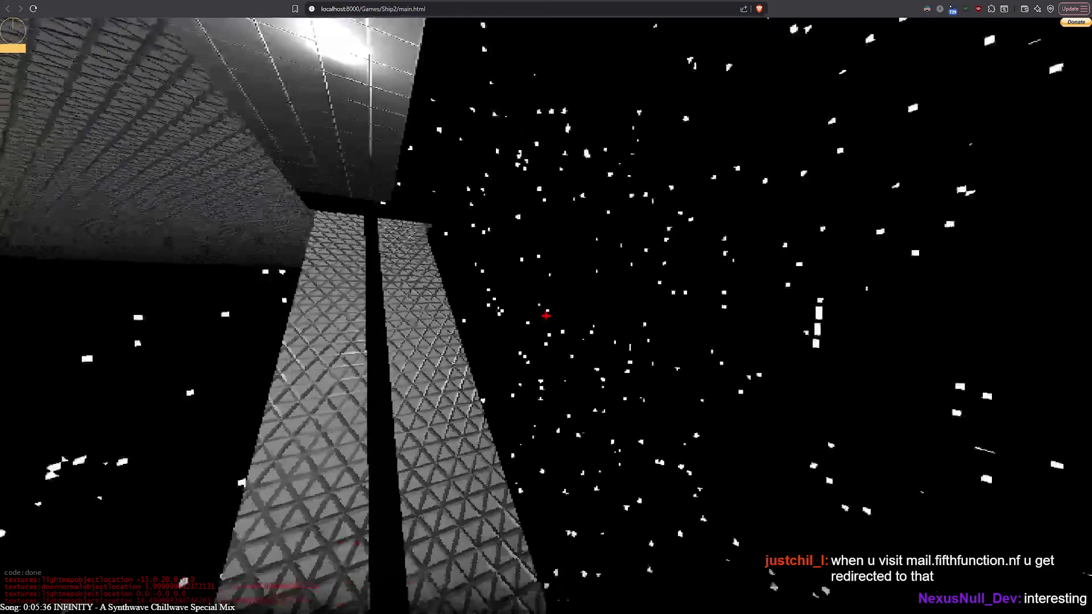
pyautogui.press('w')
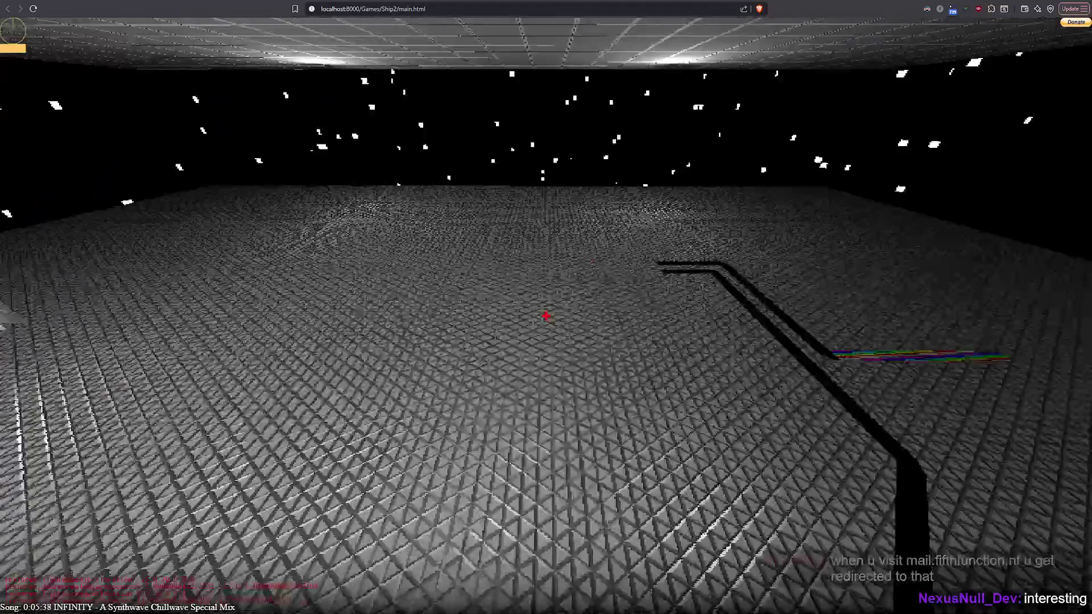
pyautogui.press('w')
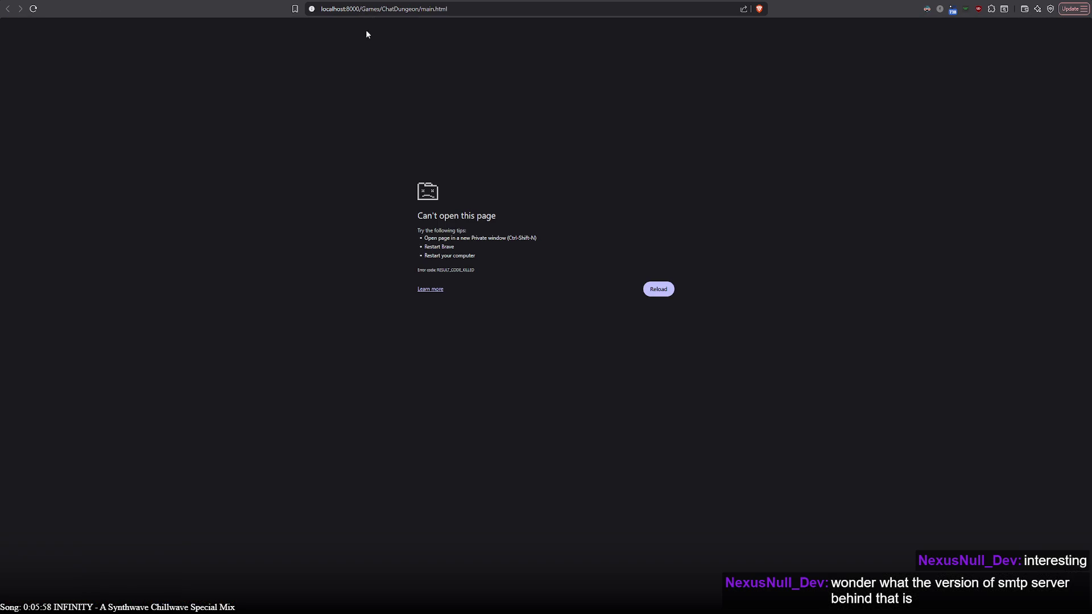
# Re-enter the ChatDungeon main.html address to reload the page
pyautogui.click(397, 9)
pyautogui.press('Return')
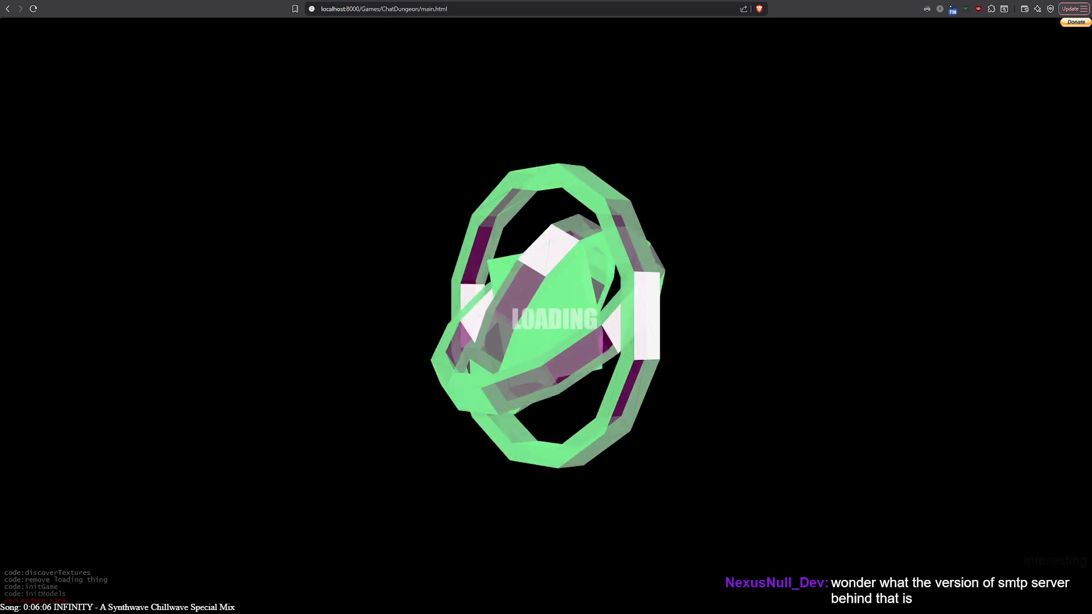
# Alt+Tab from the loading ChatDungeon game to test.php in Notepad++
pyautogui.hotkey('alt', 'Tab')
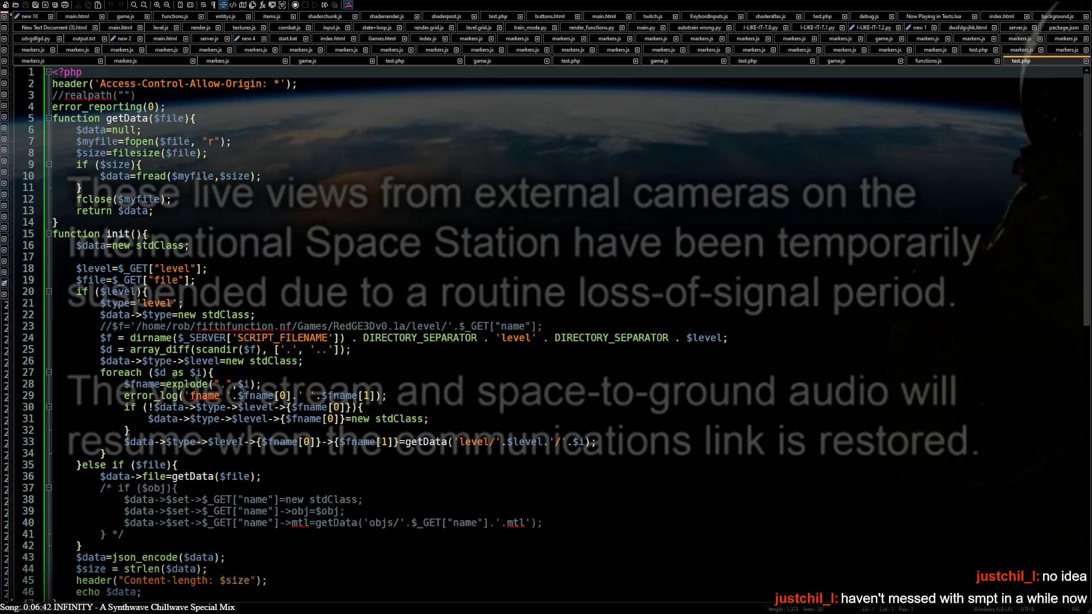
# Switch from Notepad++ back to the Brave window running ChatDungeon
pyautogui.hotkey('alt', 'Tab')
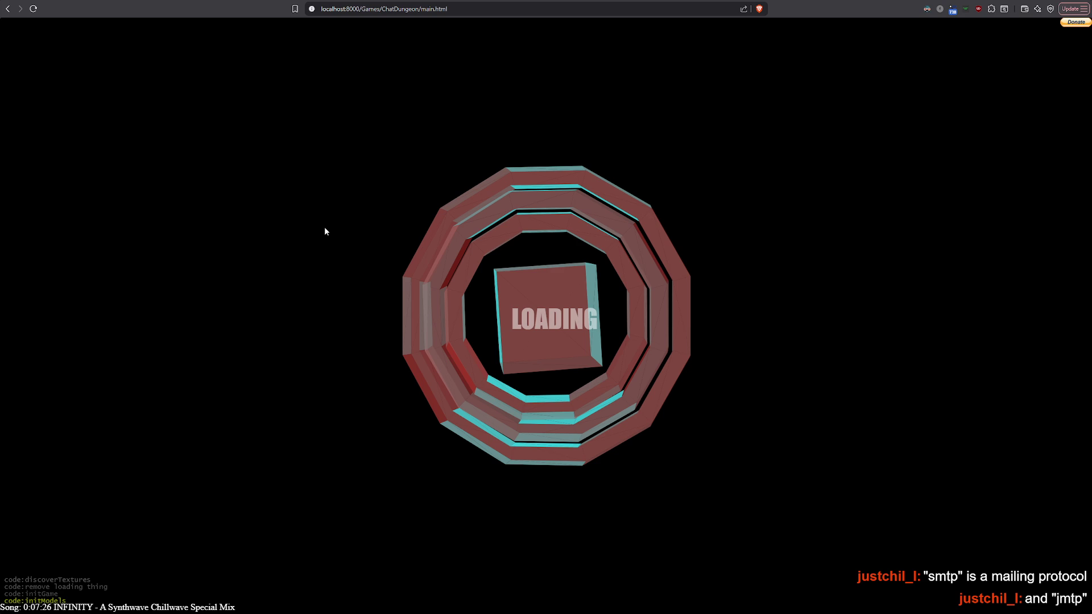
# Open DevTools beside ChatDungeon to read the load log and the 'id' TypeError
pyautogui.press('F12')
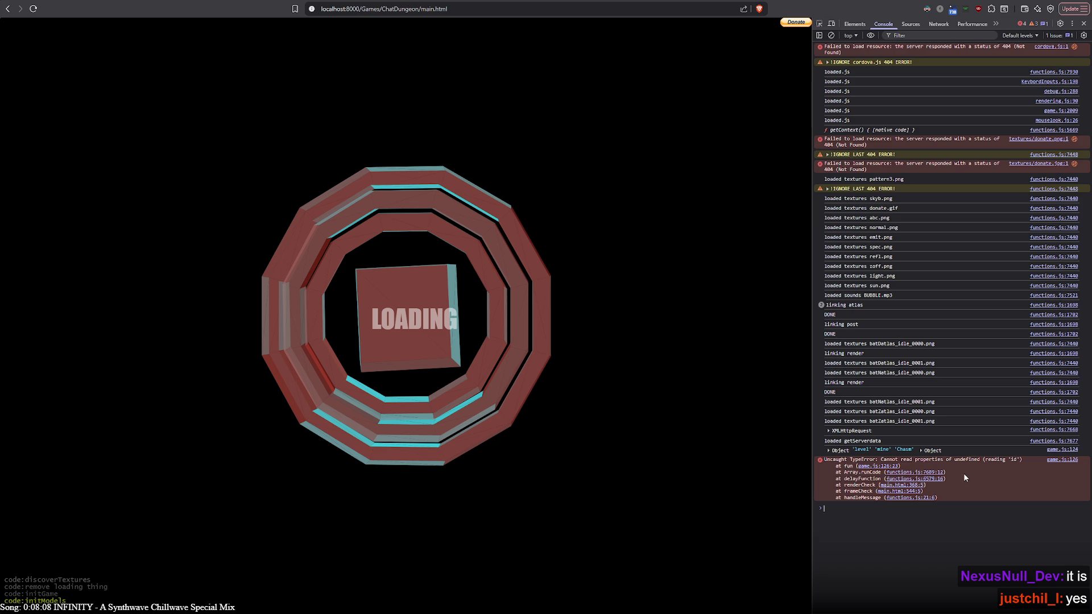
# Reload ChatDungeon for a fresh console log, then switch to test.php in Notepad++
pyautogui.hotkey('ctrl', 'r')
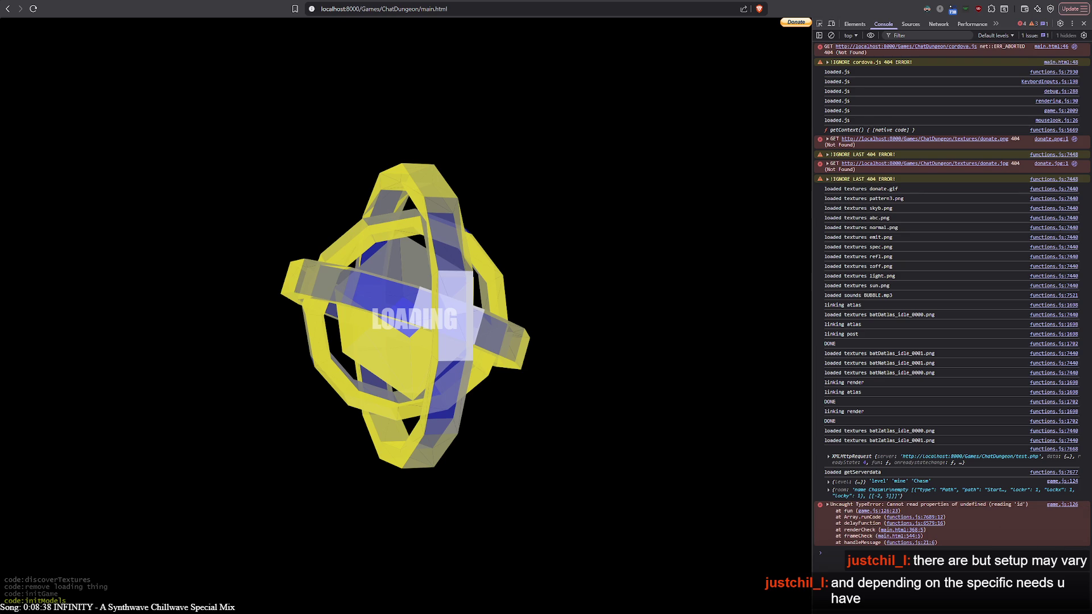
pyautogui.hotkey('alt', 'Tab')
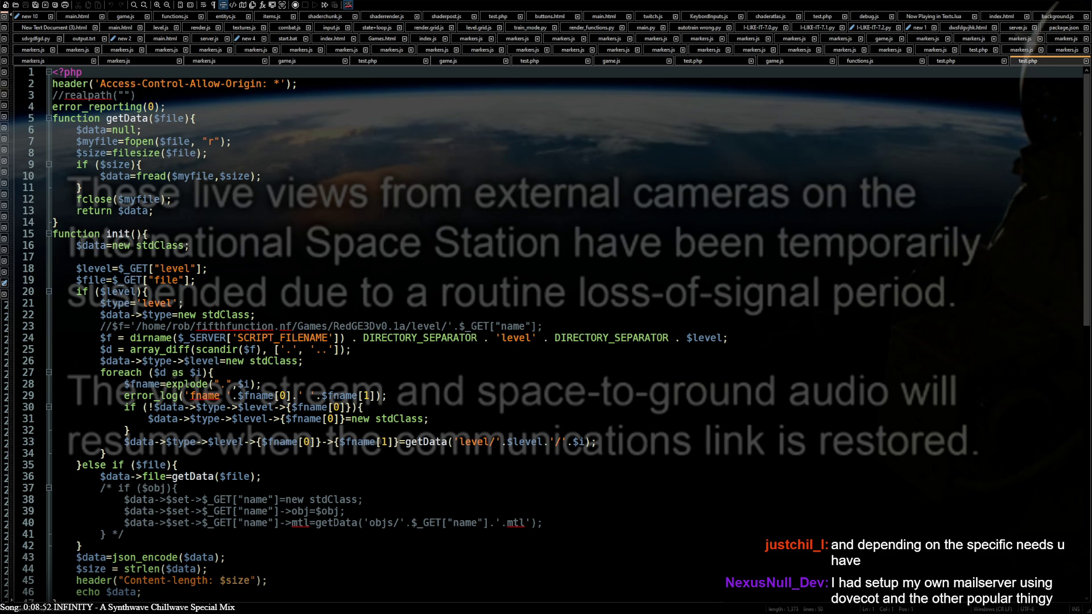
# Bring the current test.php file into view in the editor
pyautogui.scroll(-7, 150, 346)
pyautogui.scroll(5, 150, 345)
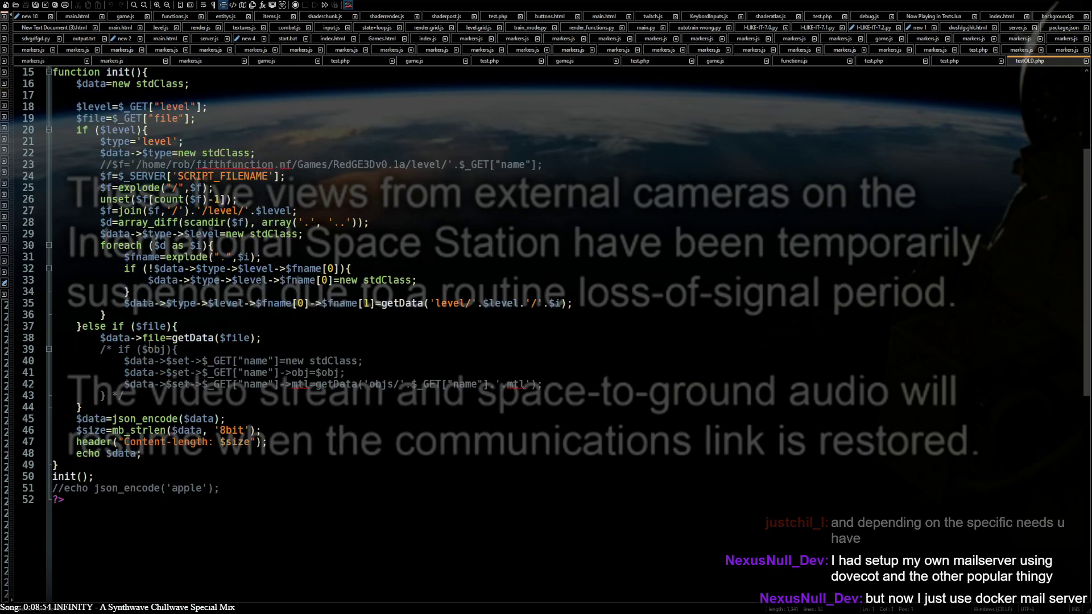
pyautogui.click(950, 61)
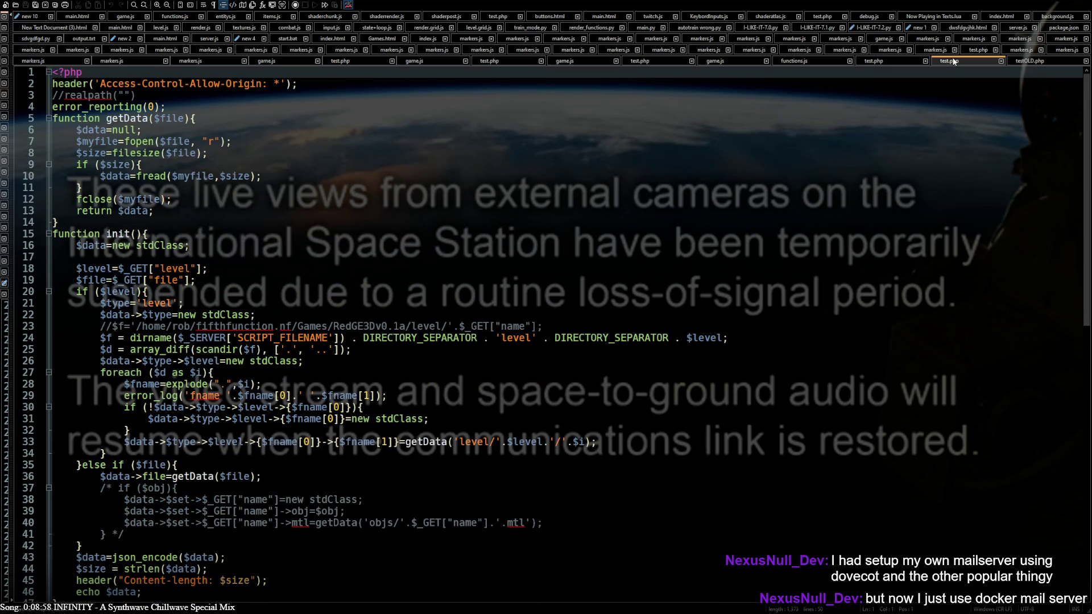
pyautogui.scroll(-3, 895, 136)
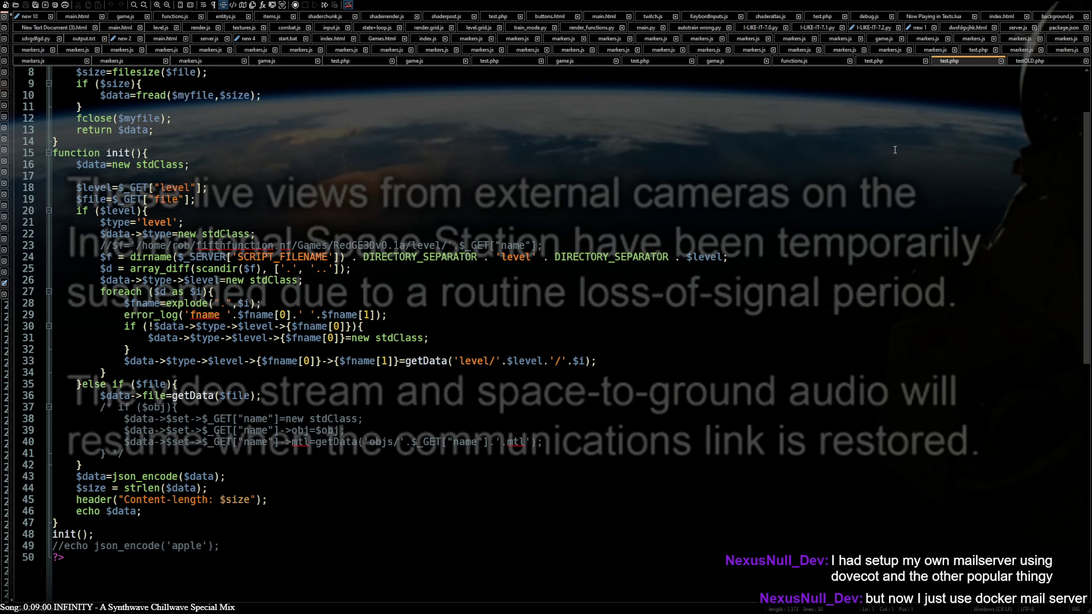
# Flip between testOLD.php and test.php repeatedly to compare the two loader versions
pyautogui.click(1043, 62)
pyautogui.click(972, 59)
pyautogui.click(1036, 62)
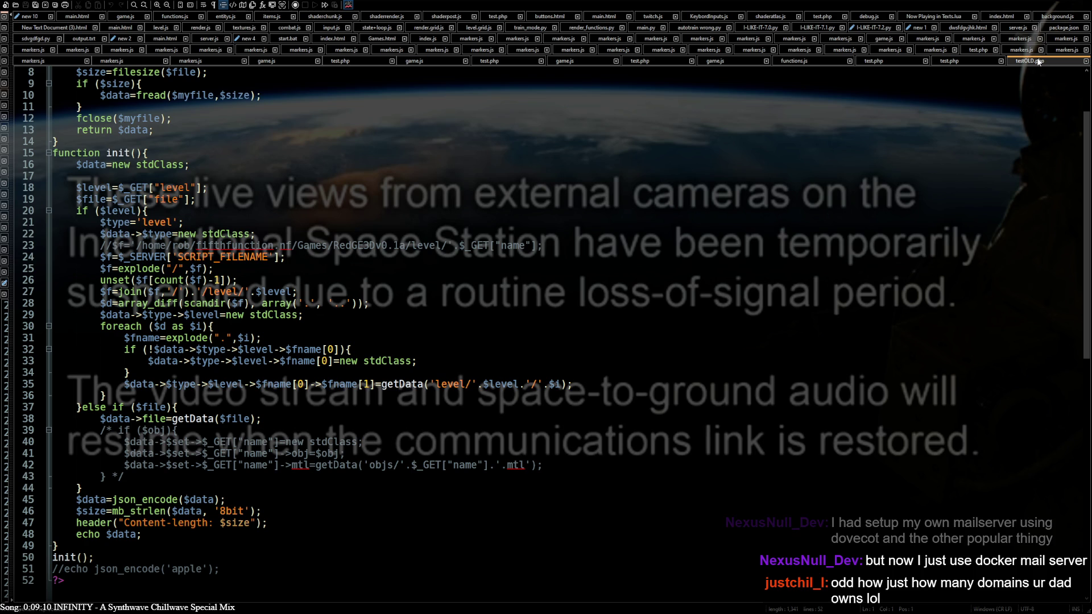
pyautogui.click(974, 61)
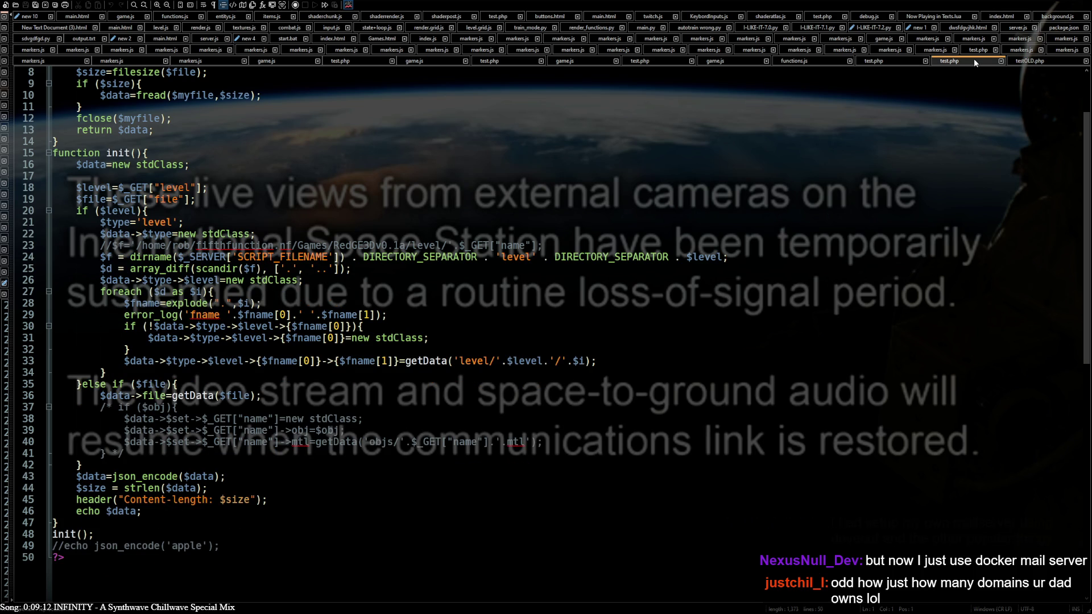
pyautogui.click(1025, 61)
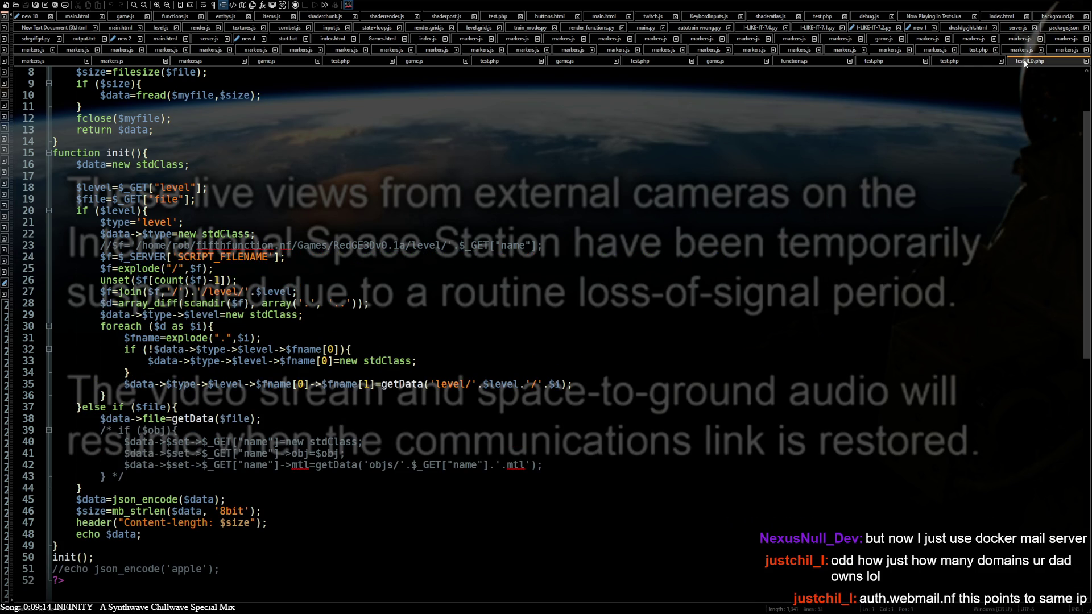
pyautogui.click(972, 66)
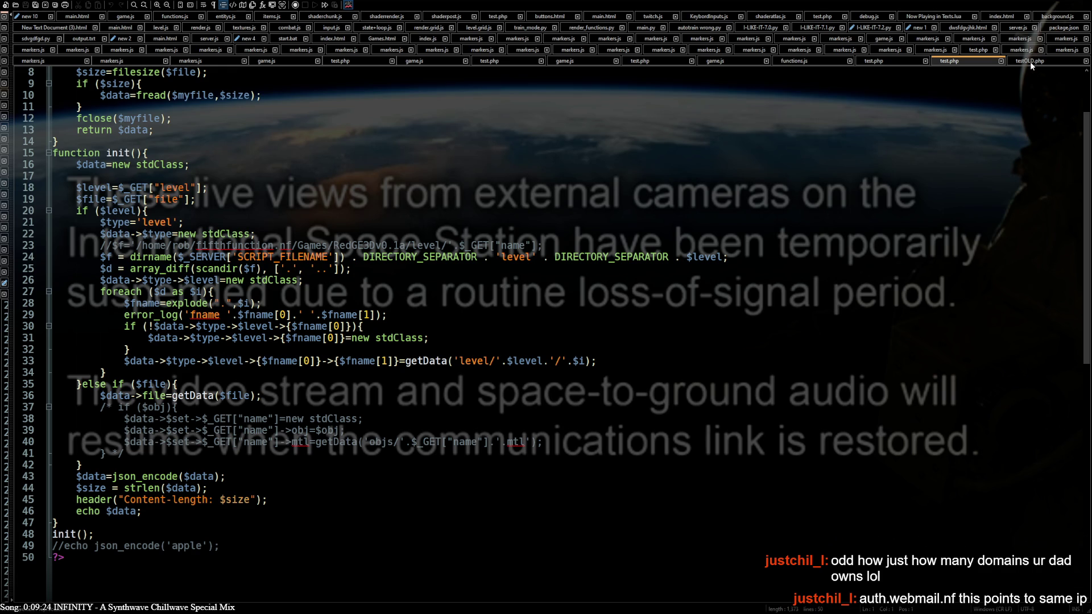
pyautogui.click(1029, 61)
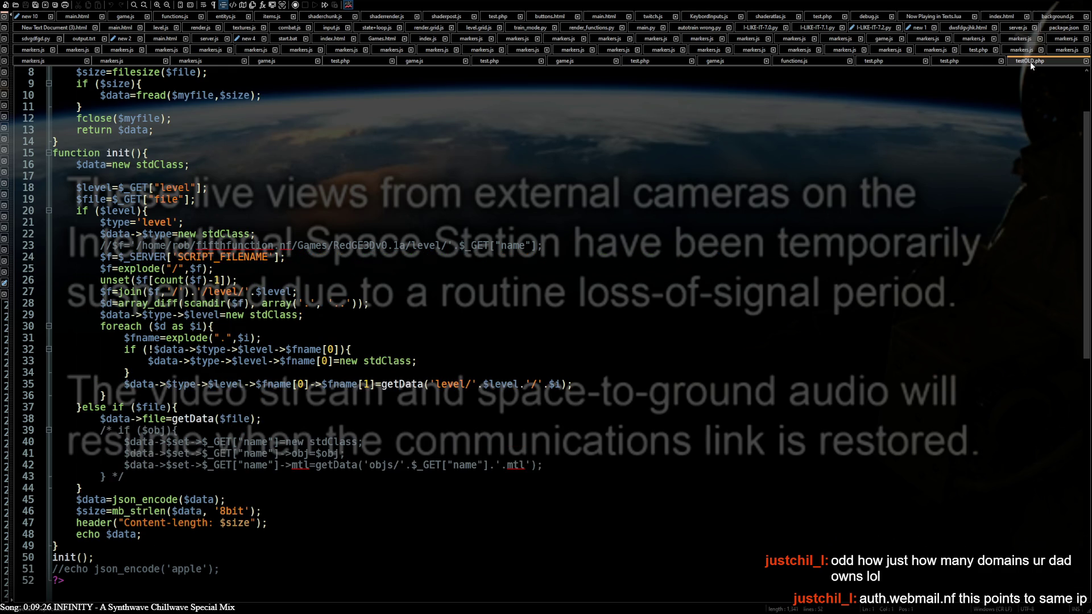
pyautogui.click(962, 61)
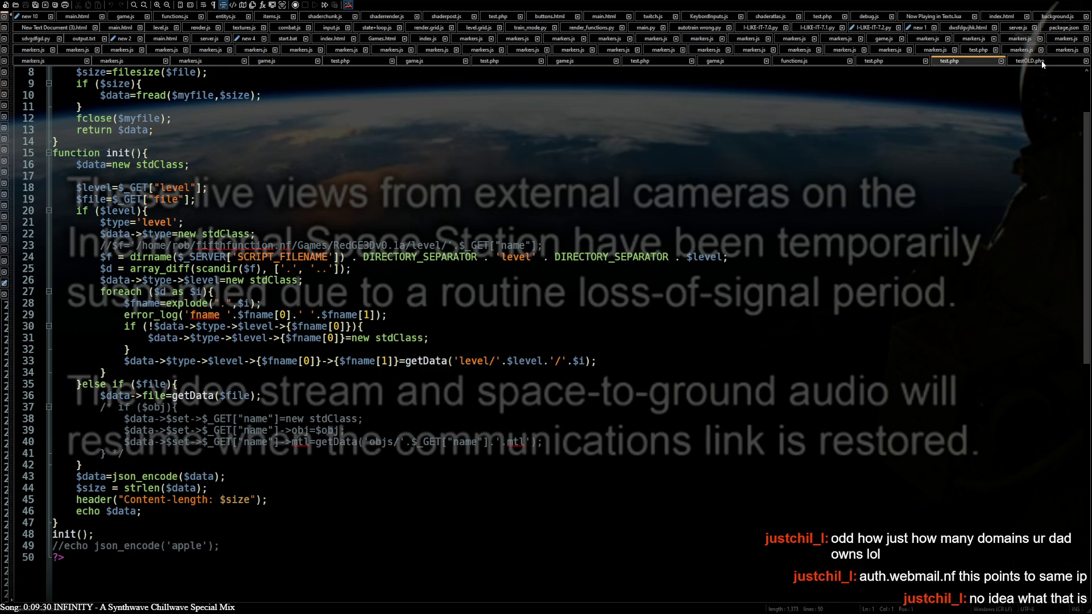
pyautogui.click(1042, 61)
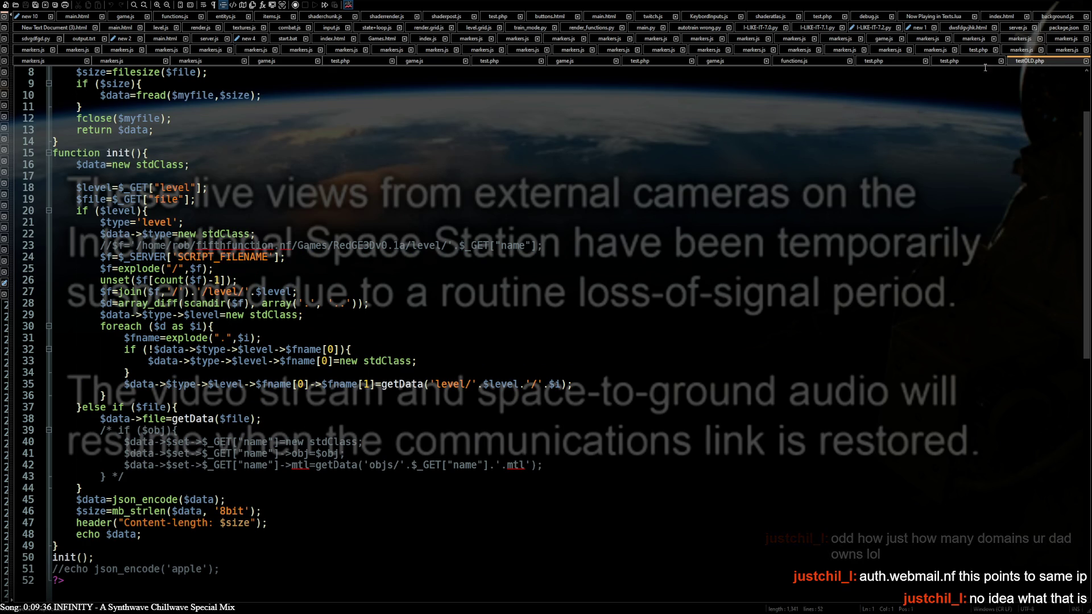
pyautogui.click(964, 64)
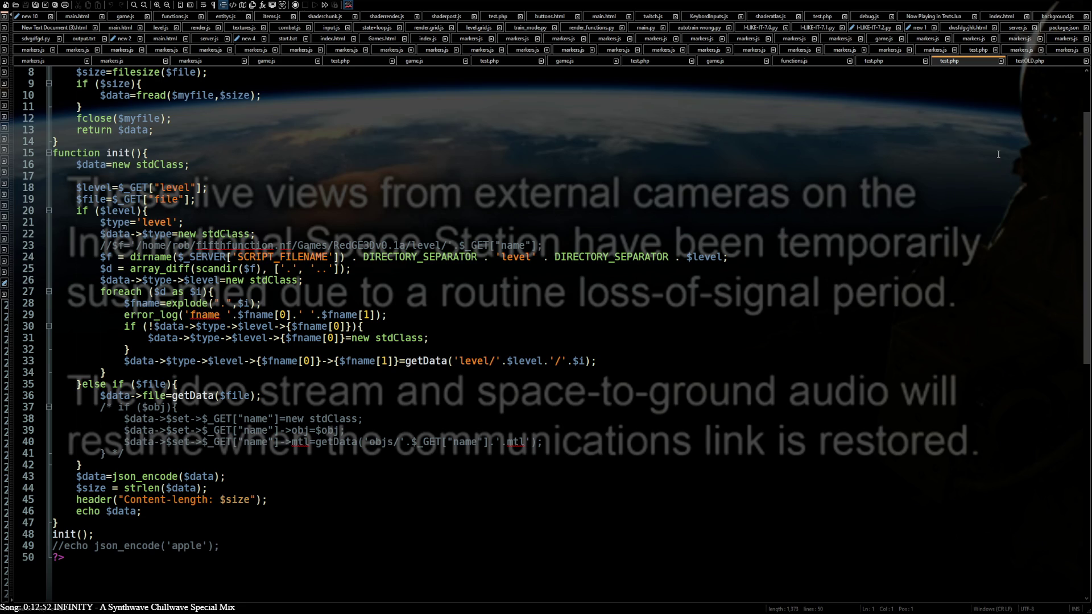
# Place the insertion point on empty line 17 of test.php
pyautogui.click(636, 171)
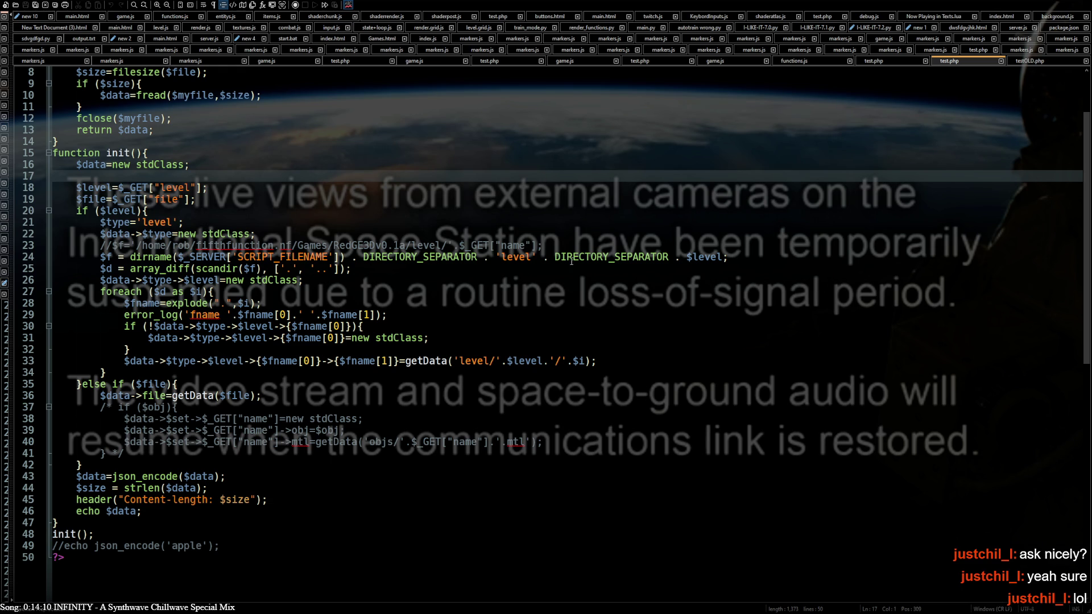
pyautogui.click(427, 287)
pyautogui.click(452, 284)
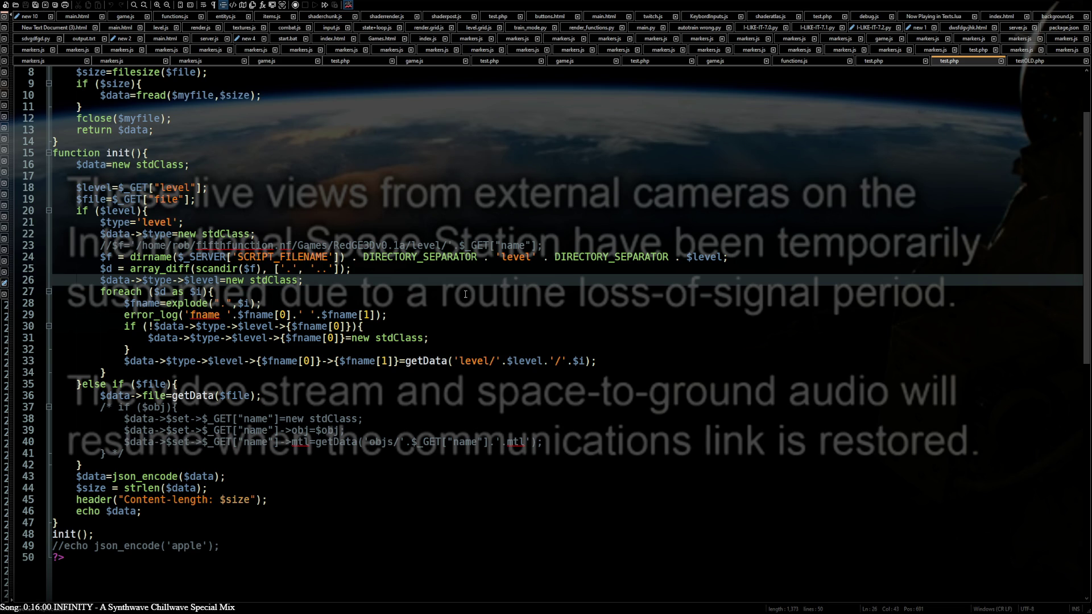
pyautogui.click(345, 269)
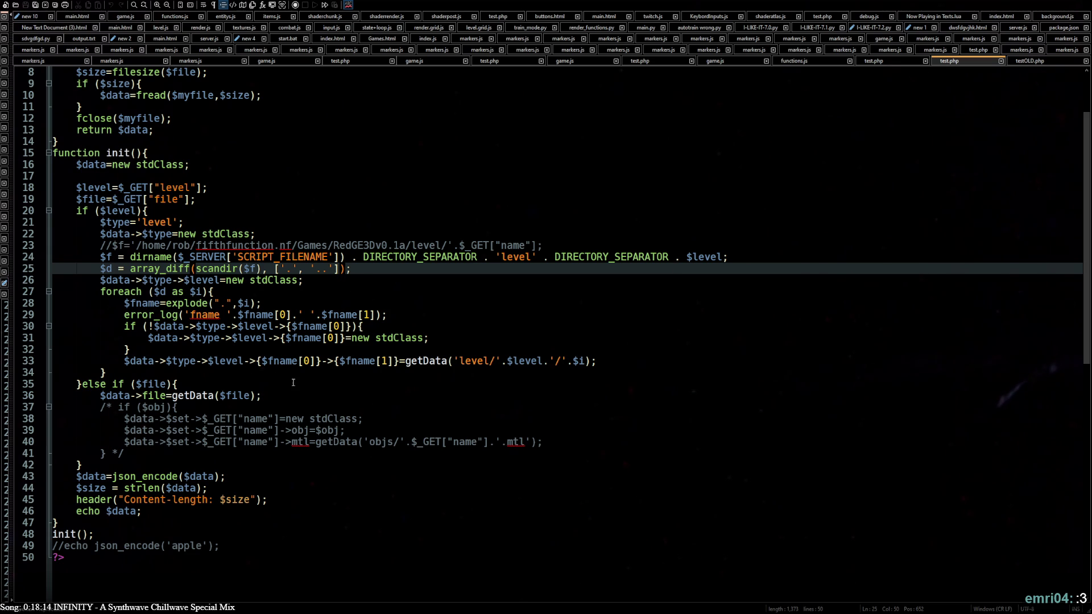
# Check brace matching on lines 34, 35 and 27, then switch to the browser
pyautogui.click(246, 371)
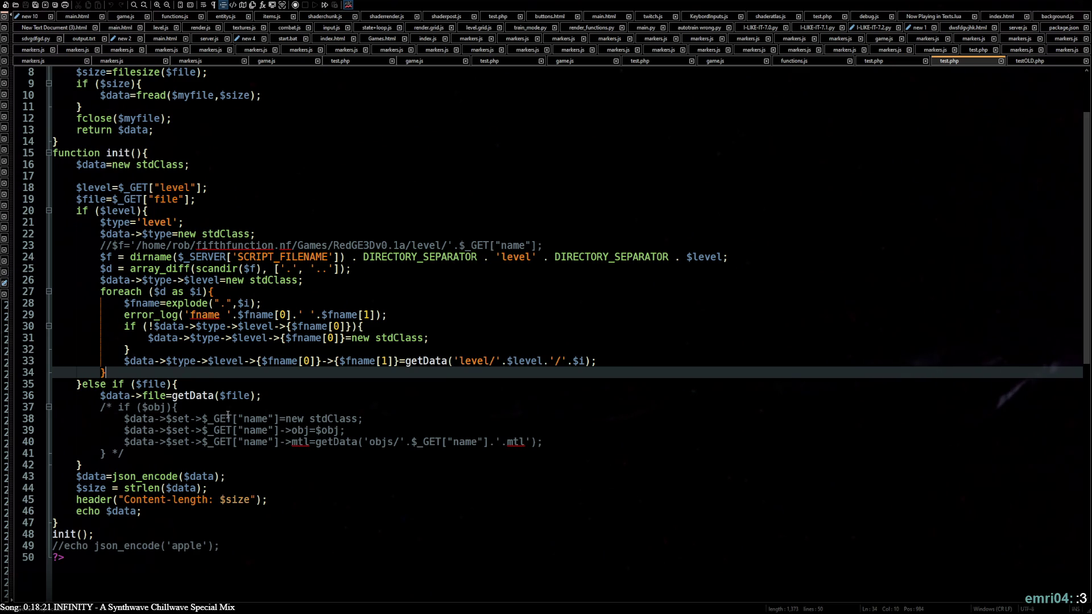
pyautogui.click(190, 382)
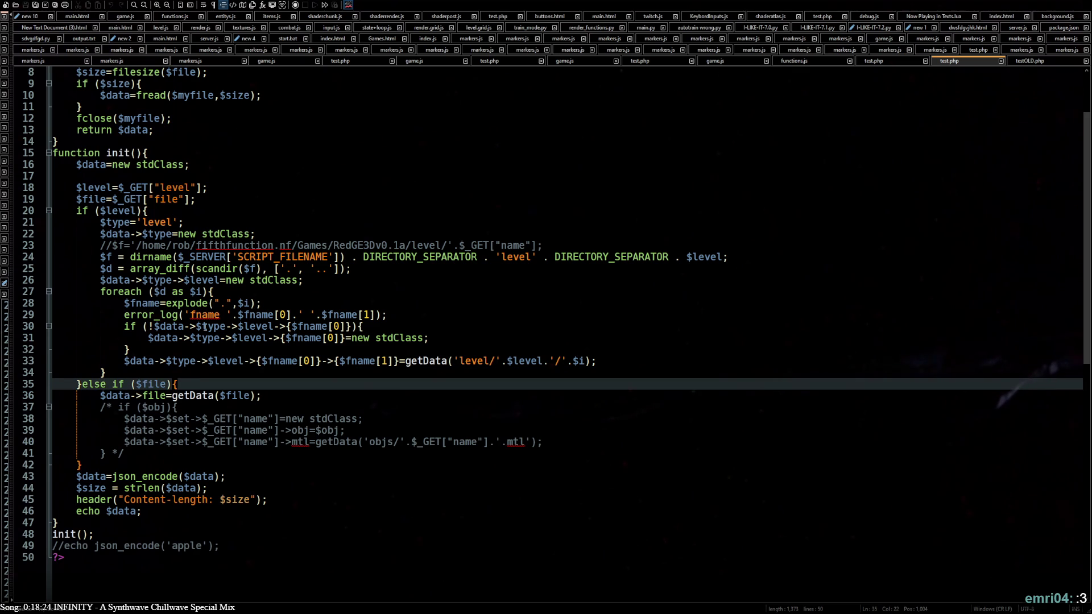
pyautogui.click(222, 293)
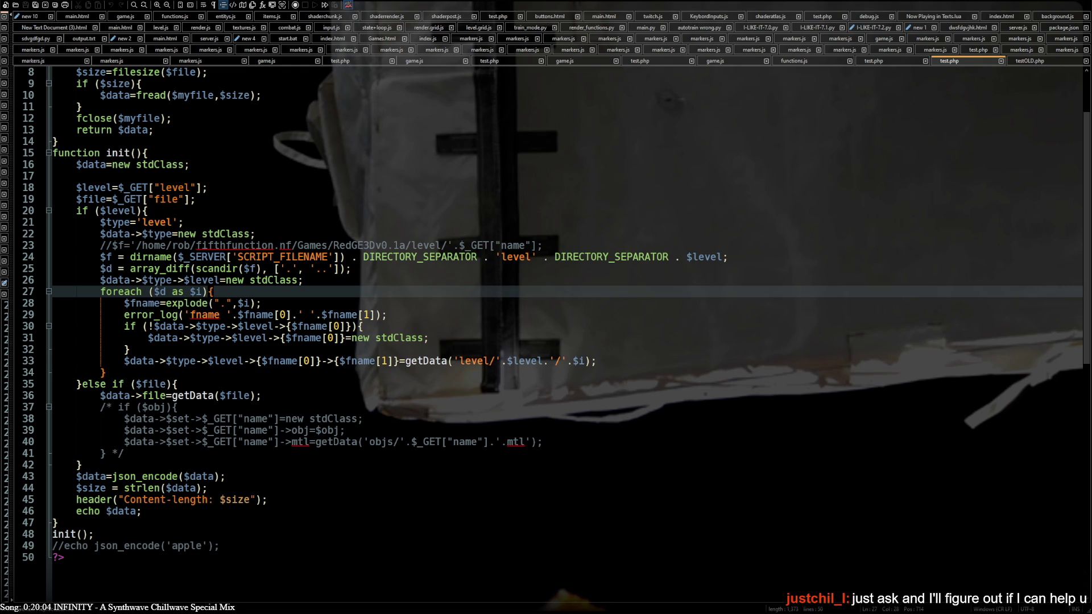
pyautogui.hotkey('alt', 'Tab')
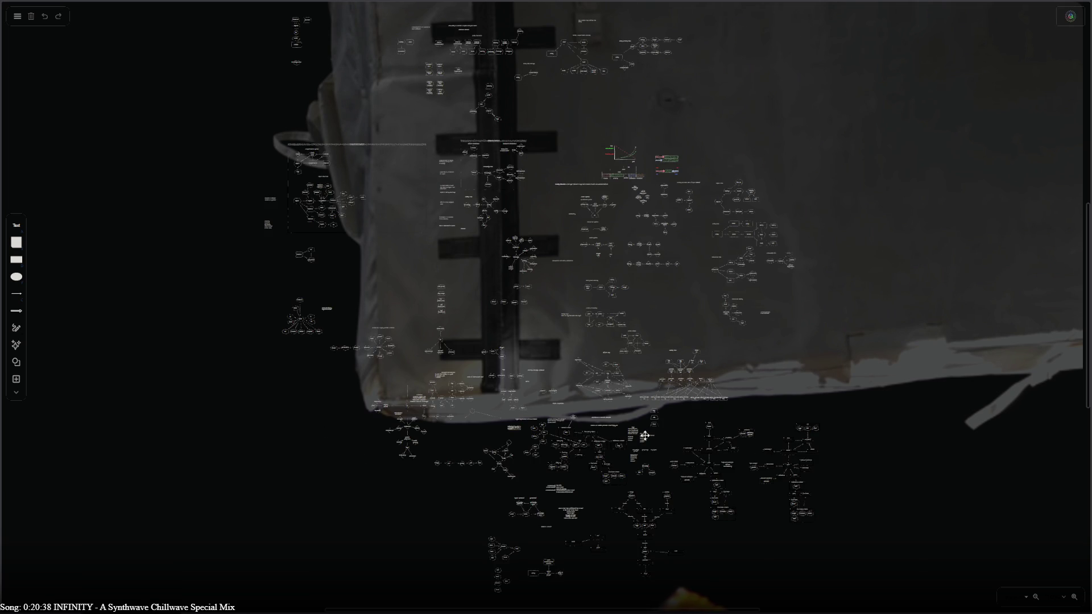
# Zoom in on the tldraw canvas of game-design concept diagrams
pyautogui.keyDown('ctrl'); pyautogui.scroll(5, 602, 401); pyautogui.keyUp('ctrl')
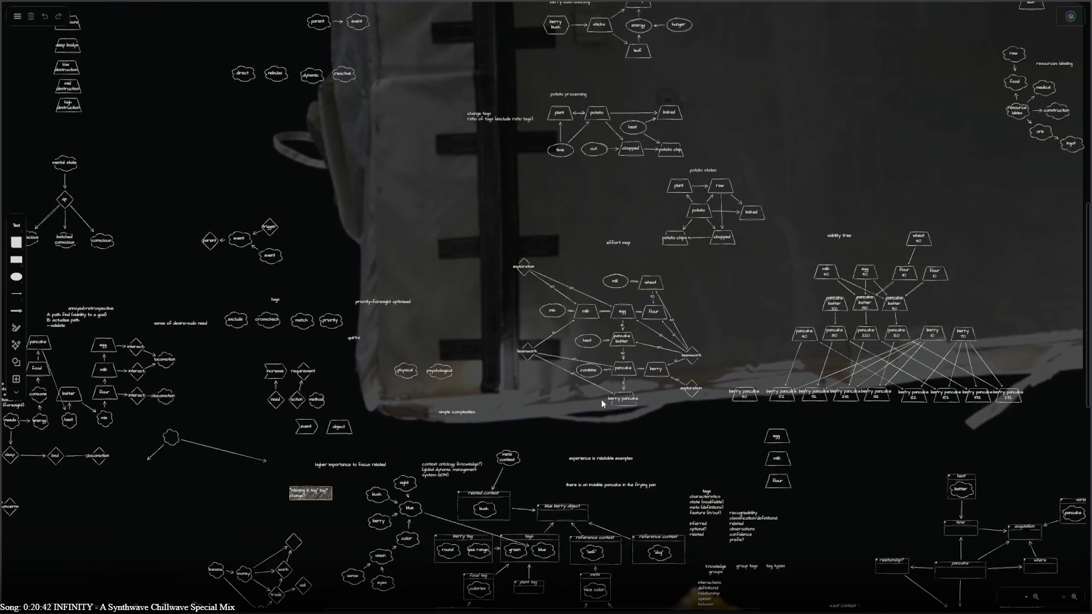
pyautogui.keyDown('ctrl'); pyautogui.scroll(2, 602, 399); pyautogui.keyUp('ctrl')
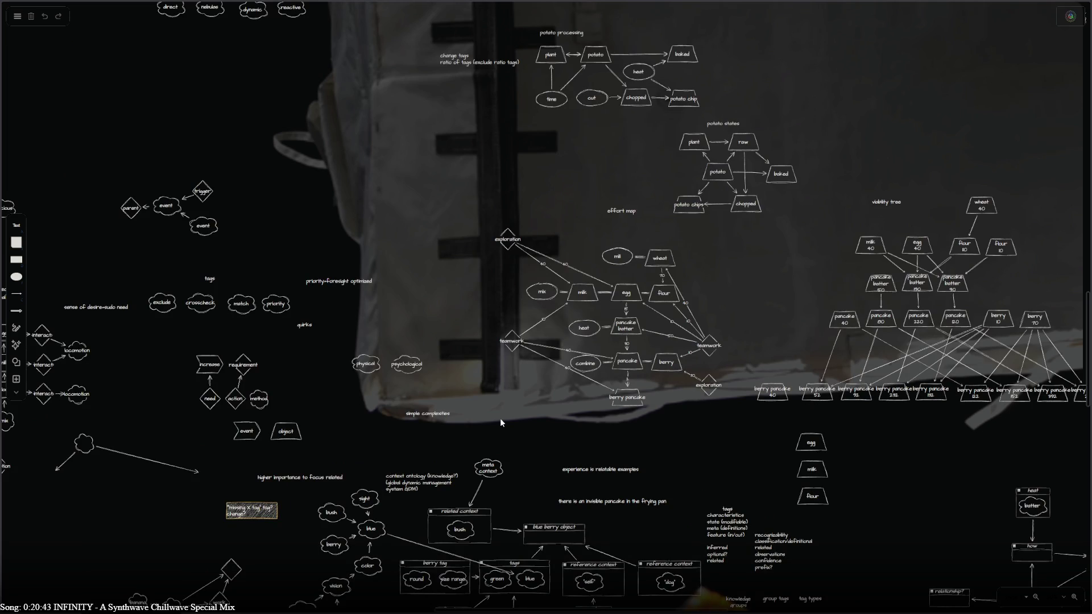
pyautogui.keyDown('ctrl'); pyautogui.scroll(1, 501, 421); pyautogui.keyUp('ctrl')
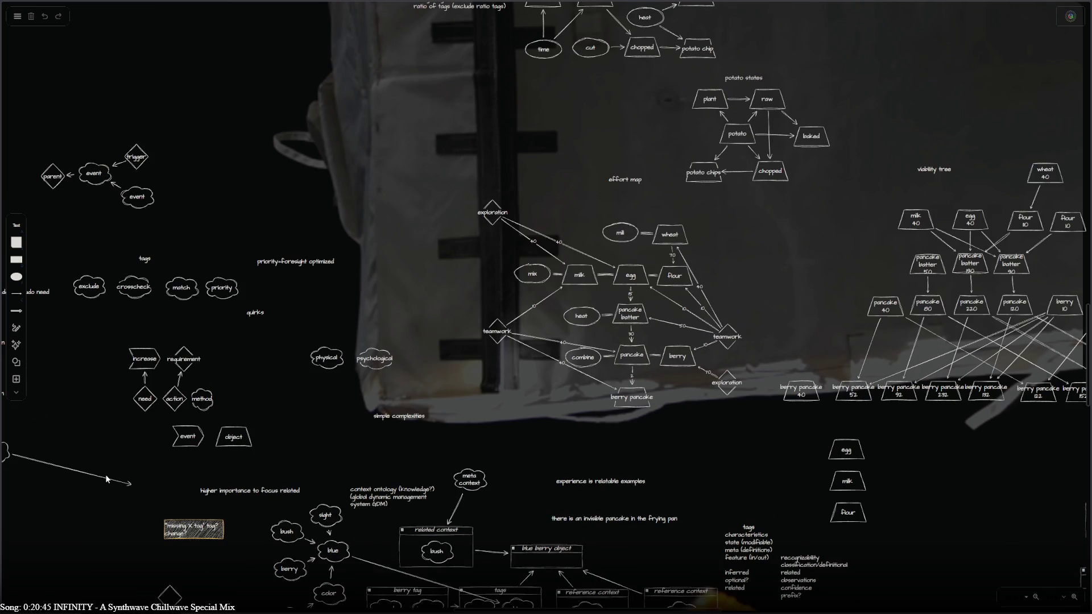
pyautogui.keyDown('ctrl'); pyautogui.scroll(2, 615, 417); pyautogui.keyUp('ctrl')
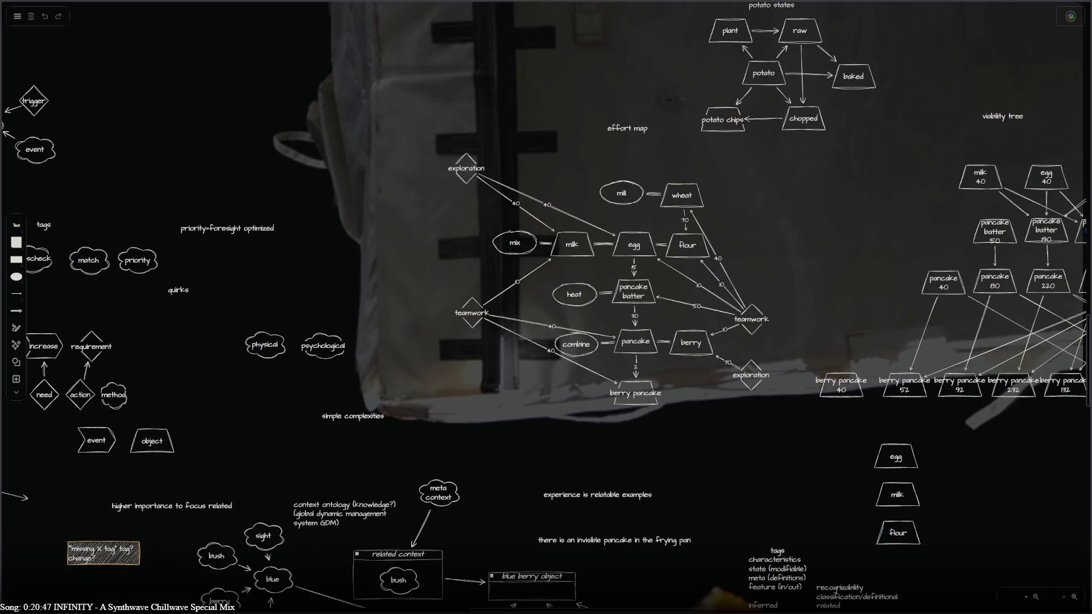
pyautogui.keyDown('ctrl'); pyautogui.scroll(-3, 560, 275); pyautogui.keyUp('ctrl')
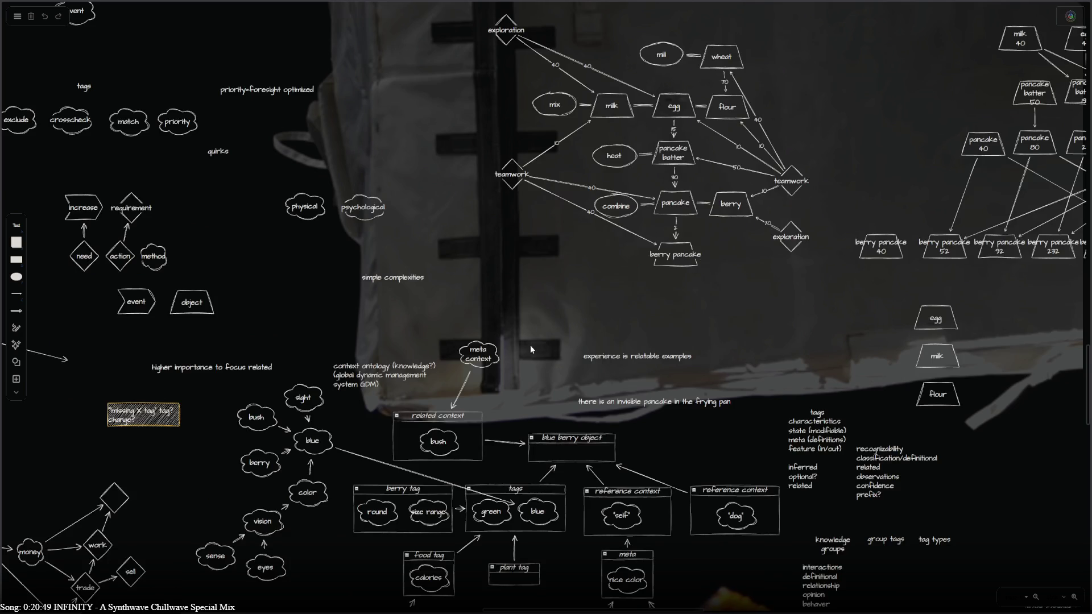
pyautogui.keyDown('ctrl'); pyautogui.scroll(3, 629, 105); pyautogui.keyUp('ctrl')
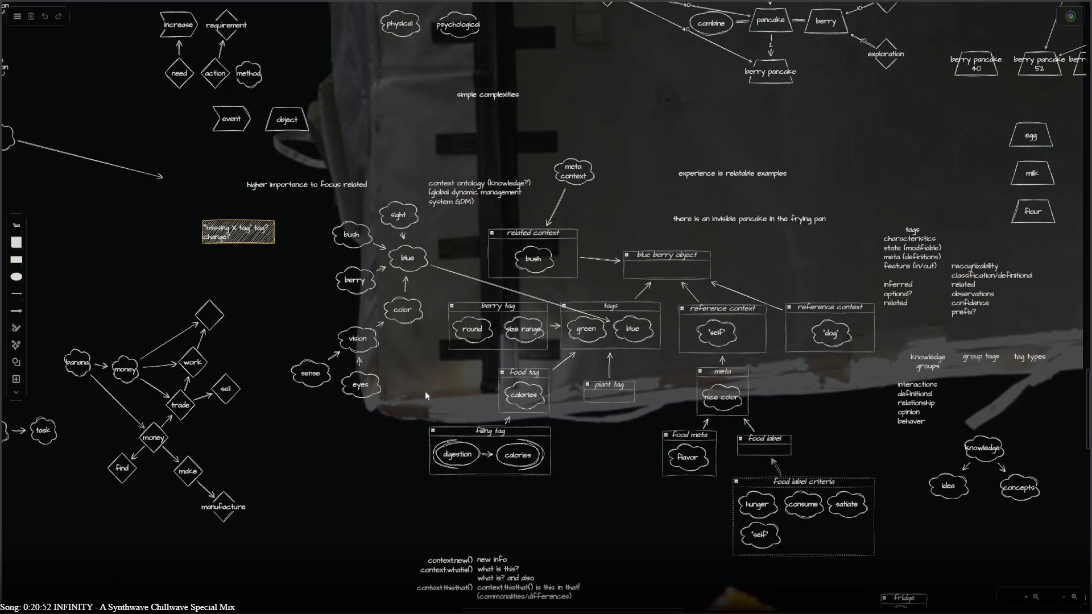
# Pan across the board to bring the berry tag, food label and context diagrams into view
pyautogui.hscroll(10, 596, 260)
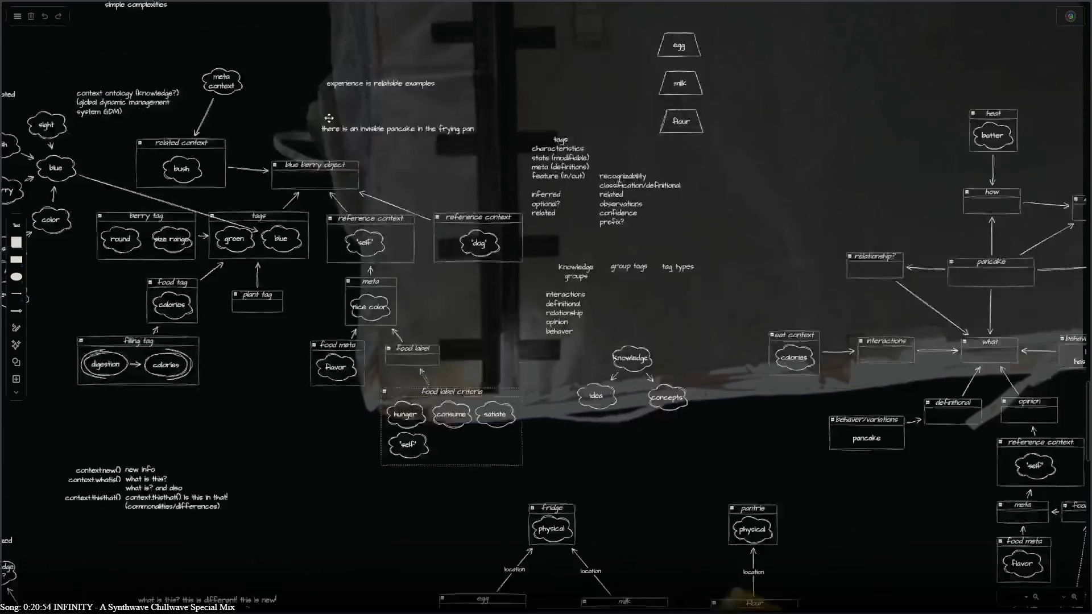
pyautogui.scroll(-3, 75, 165)
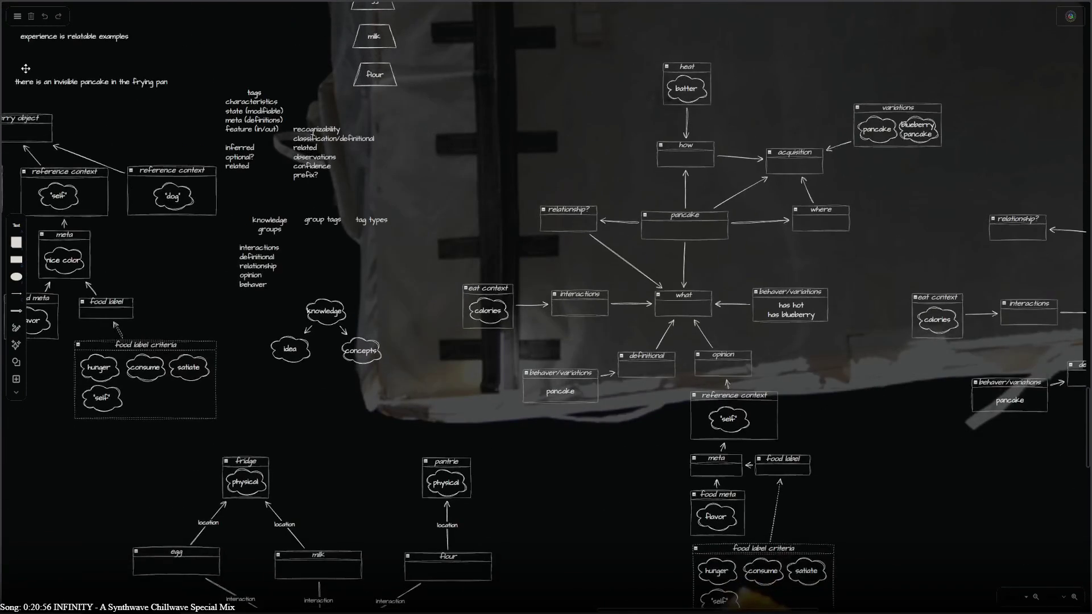
pyautogui.hscroll(-5, 231, 155)
pyautogui.scroll(5, 231, 155)
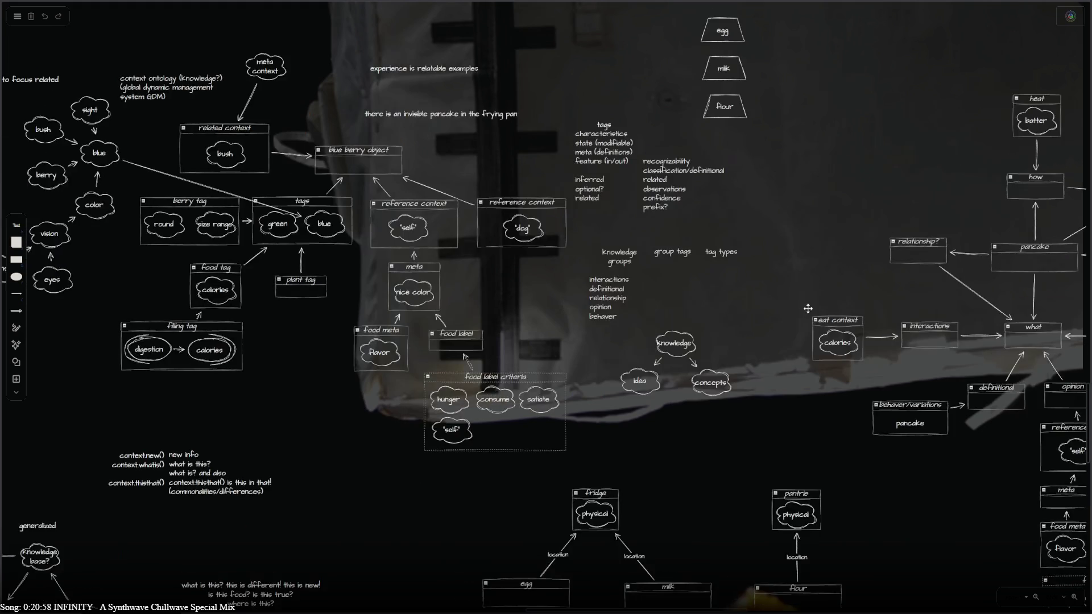
pyautogui.scroll(-3, 231, 155)
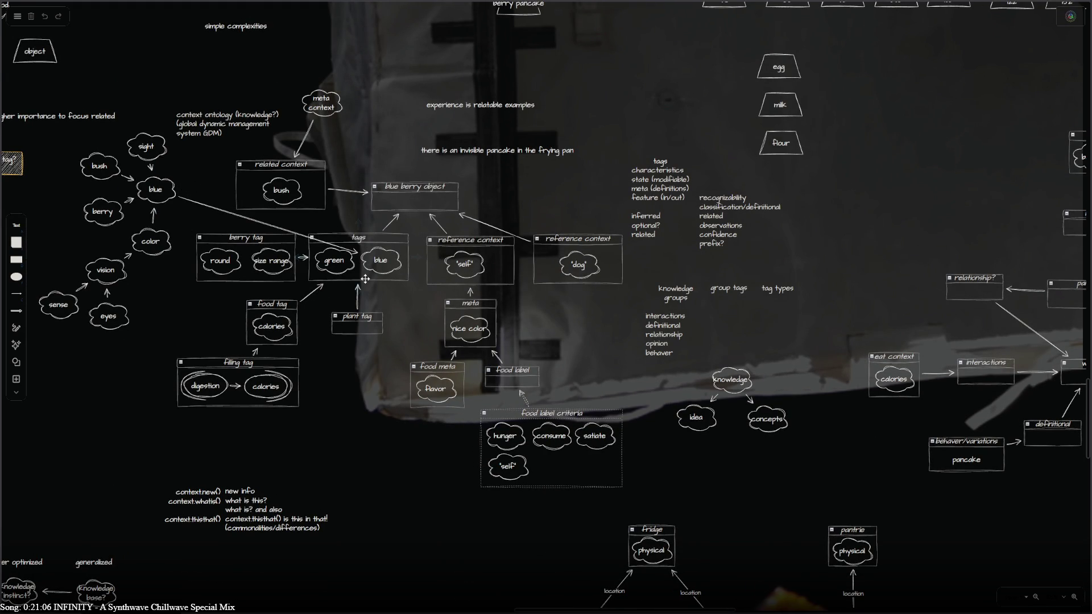
pyautogui.hscroll(-6, 364, 279)
pyautogui.hscroll(-1, 605, 341)
pyautogui.scroll(-1, 605, 340)
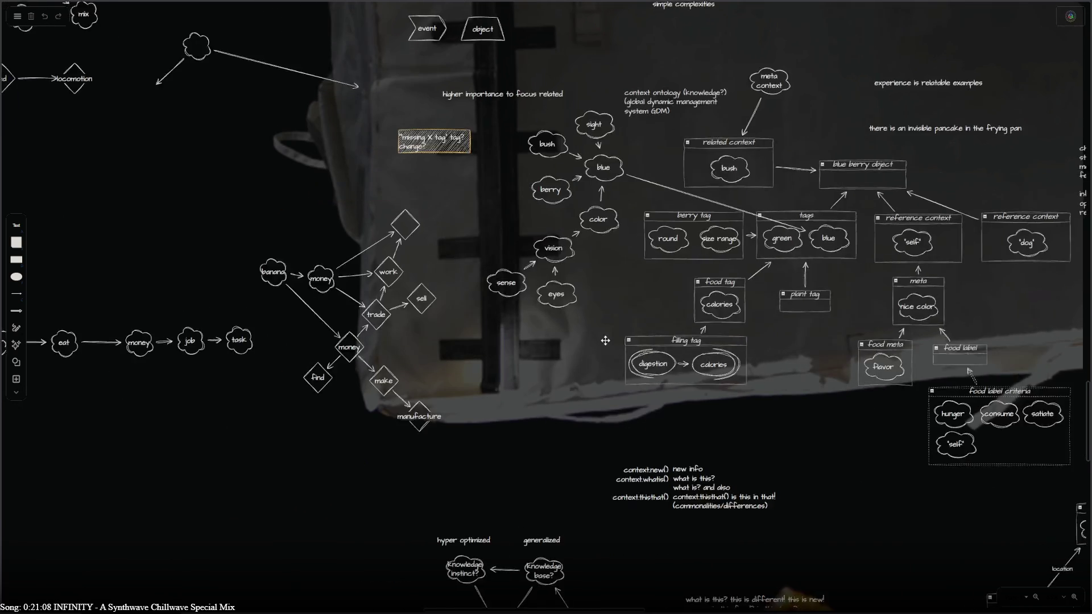
pyautogui.scroll(-1, 605, 340)
pyautogui.hscroll(-1, 606, 341)
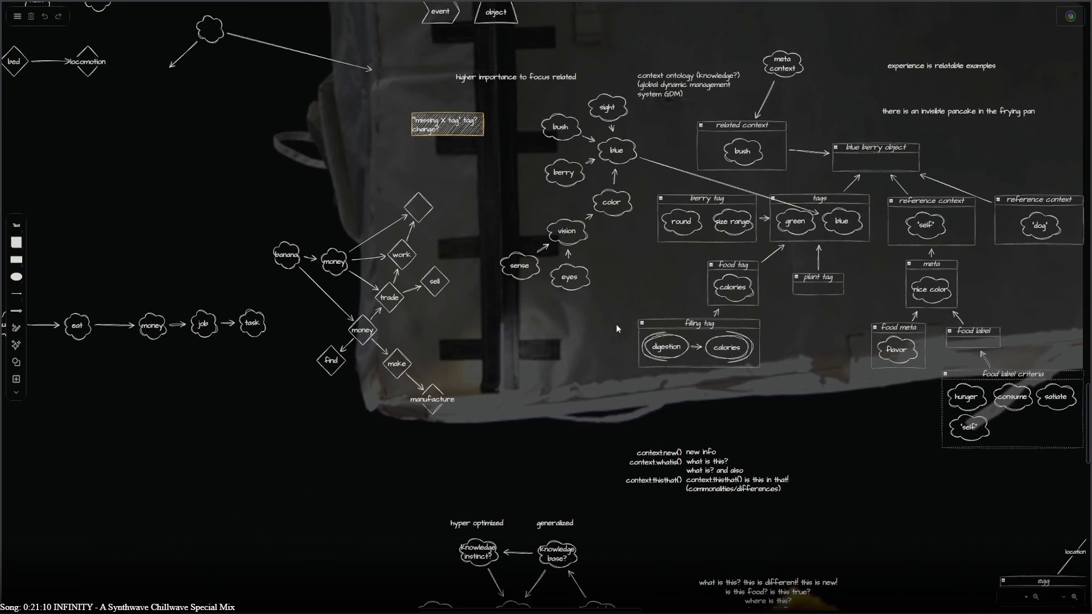
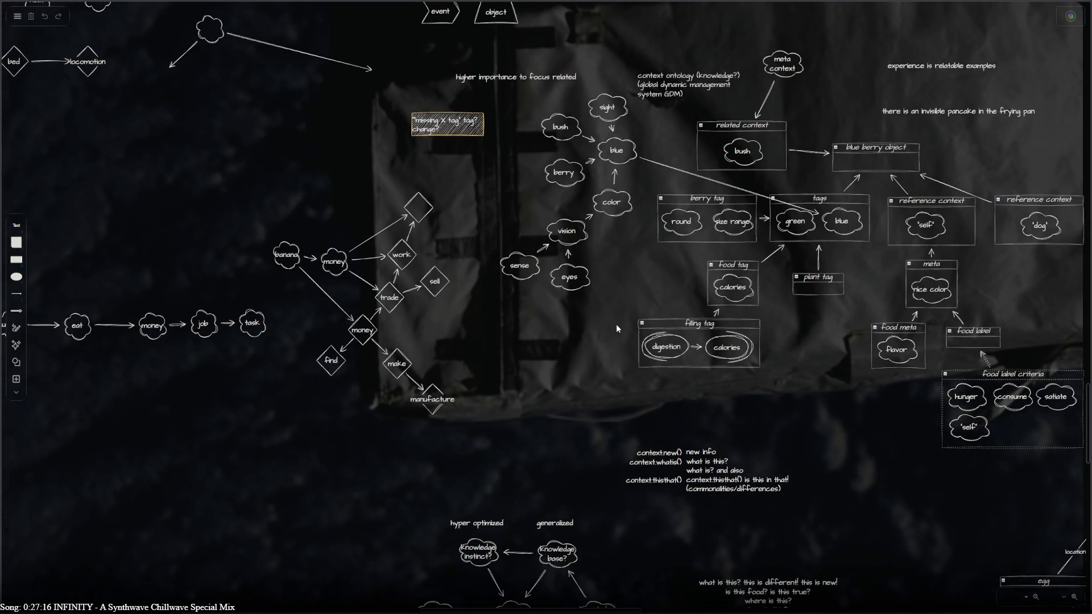
# Pan the Excalidraw canvas past the needs and senses diagrams to reach the berry pancake and blue berry tag diagrams
pyautogui.moveTo(597, 535)
pyautogui.mouseDown()
pyautogui.moveTo(453, 446)
pyautogui.moveTo(94, 514)
pyautogui.moveTo(681, 481)
pyautogui.moveTo(959, 612)
pyautogui.mouseUp()
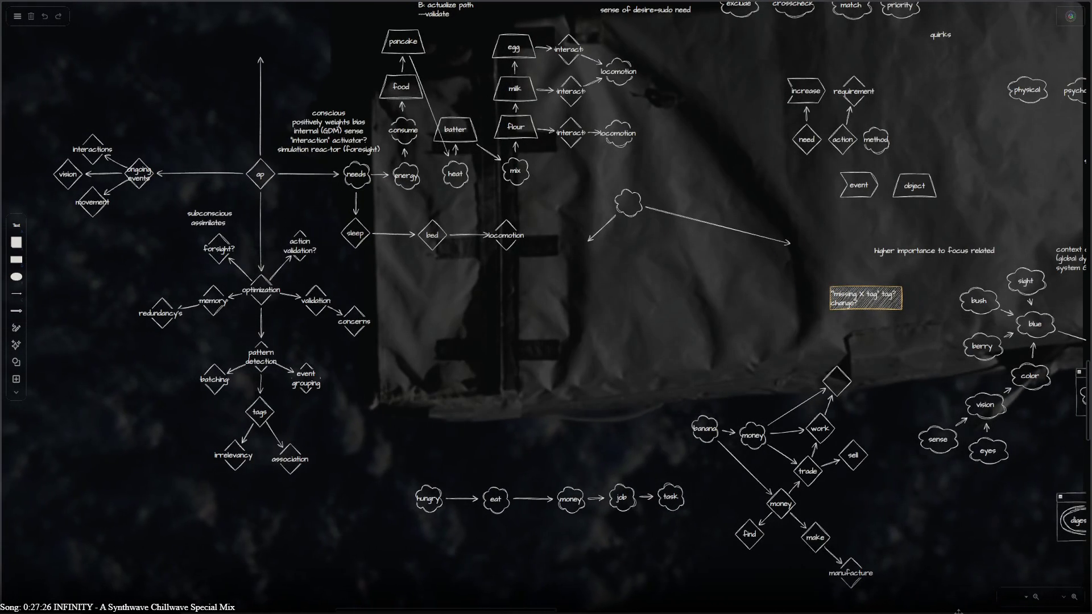
pyautogui.moveTo(609, 270)
pyautogui.mouseDown()
pyautogui.moveTo(239, 218)
pyautogui.moveTo(382, 270)
pyautogui.moveTo(283, 566)
pyautogui.mouseUp()
pyautogui.hscroll(-8, 283, 567)
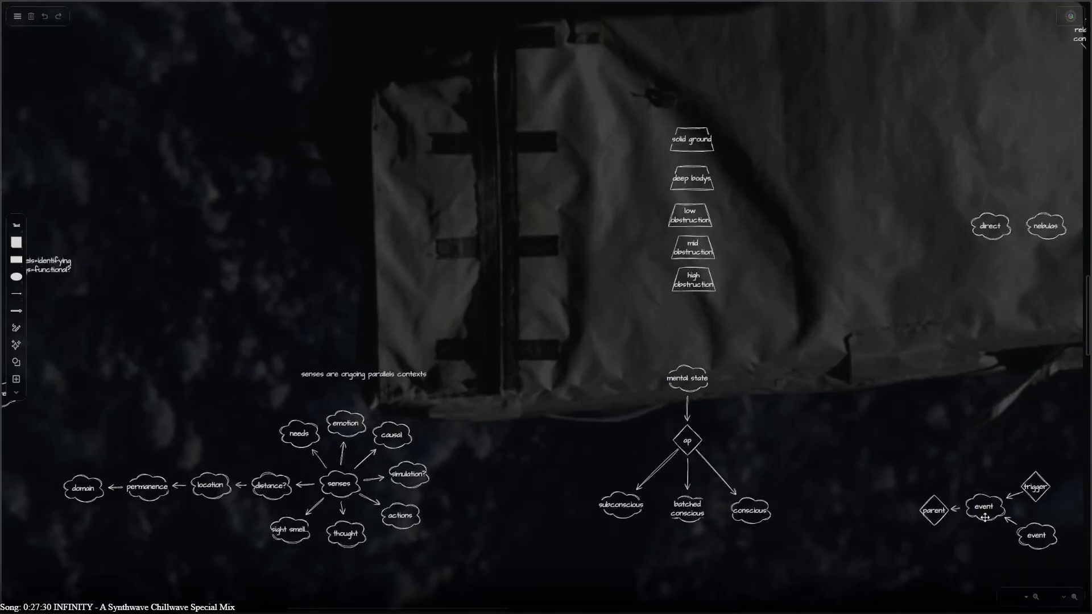
pyautogui.hscroll(10, 522, 310)
pyautogui.scroll(-3, 522, 311)
pyautogui.hscroll(9, 522, 311)
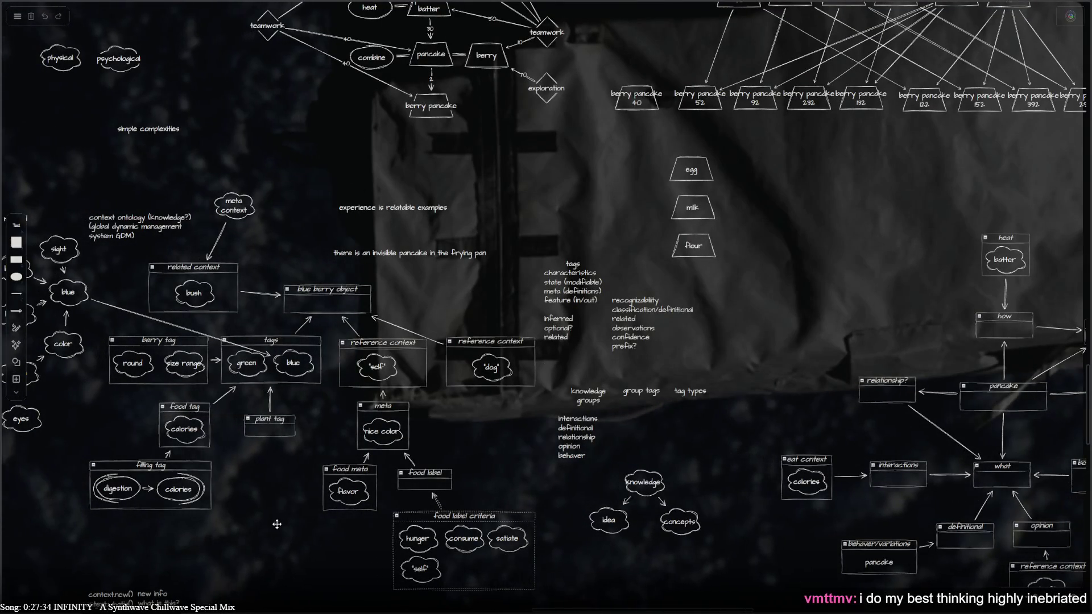
# Center the blue berry tag boxes and reveal the fridge, pantry and mix diagram below them
pyautogui.moveTo(247, 561)
pyautogui.mouseDown()
pyautogui.moveTo(353, 543)
pyautogui.moveTo(587, 381)
pyautogui.mouseUp()
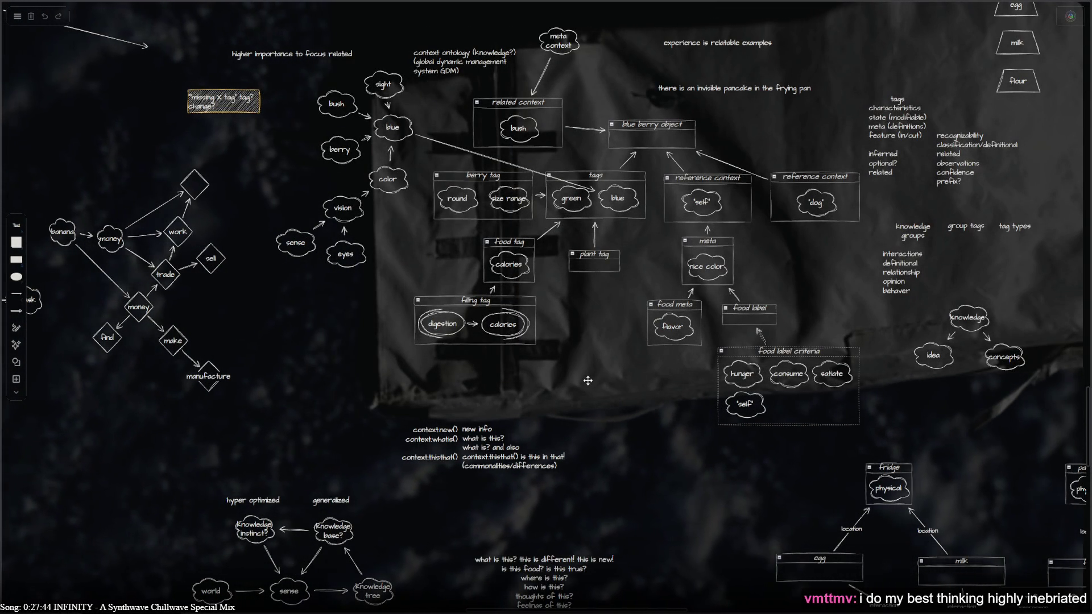
pyautogui.moveTo(410, 369)
pyautogui.mouseDown()
pyautogui.moveTo(403, 346)
pyautogui.moveTo(286, 285)
pyautogui.mouseUp()
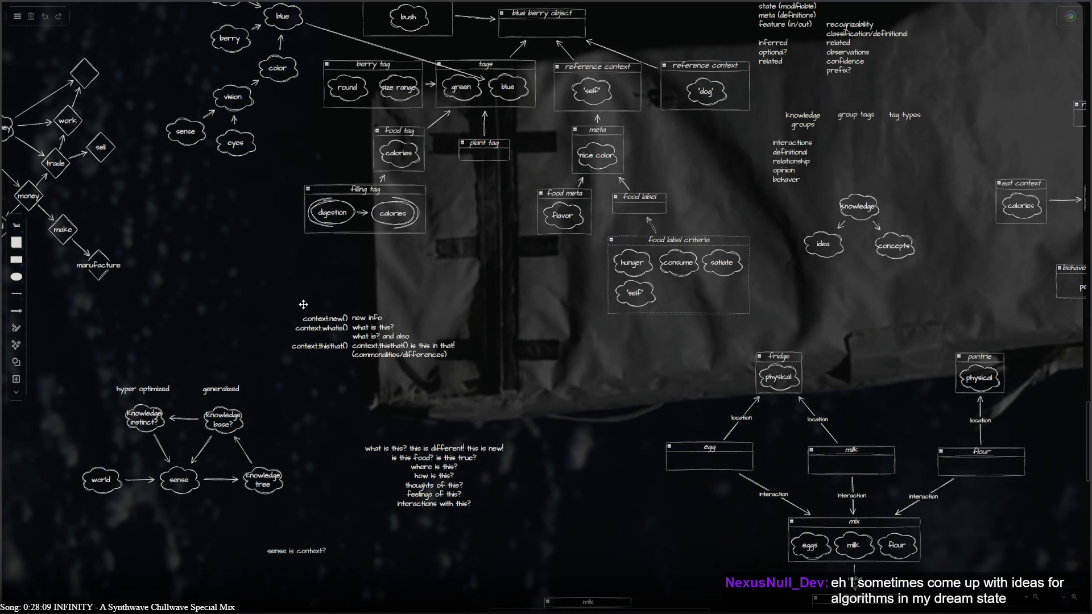
pyautogui.hscroll(-1, 289, 290)
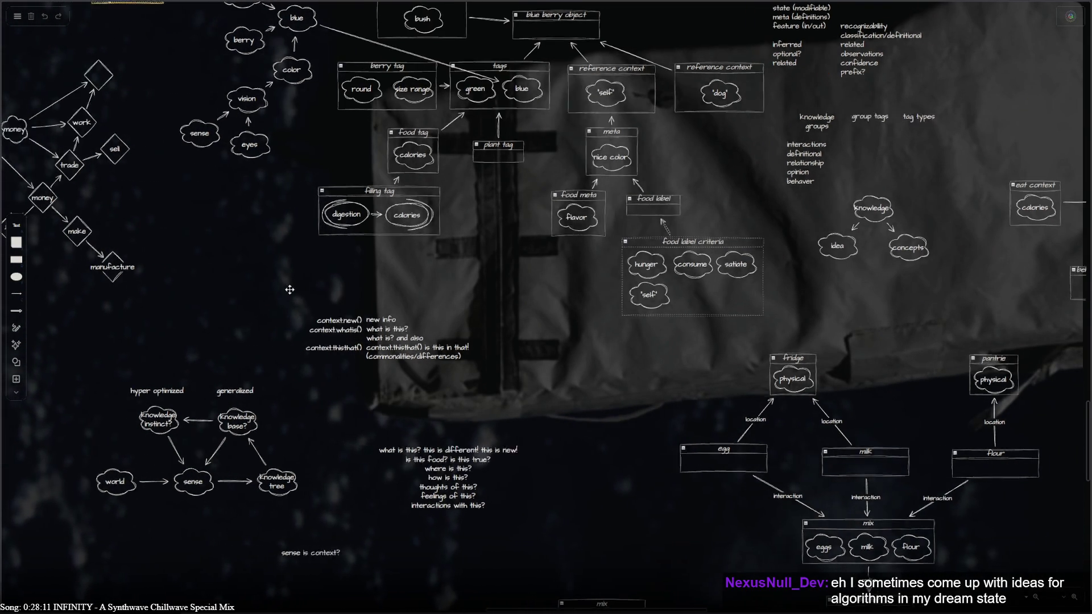
# Nudge the canvas slightly right to frame the fridge, pantrie, egg, milk and flour boxes feeding the mix
pyautogui.moveTo(290, 289); pyautogui.dragTo(334, 296, button='middle')
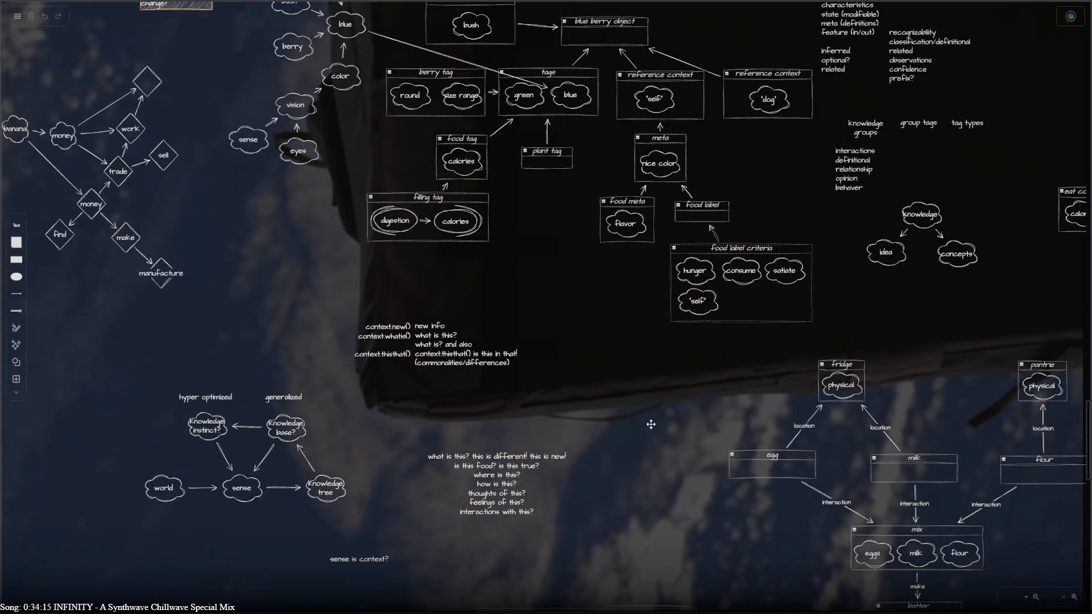
pyautogui.scroll(-3, 630, 519)
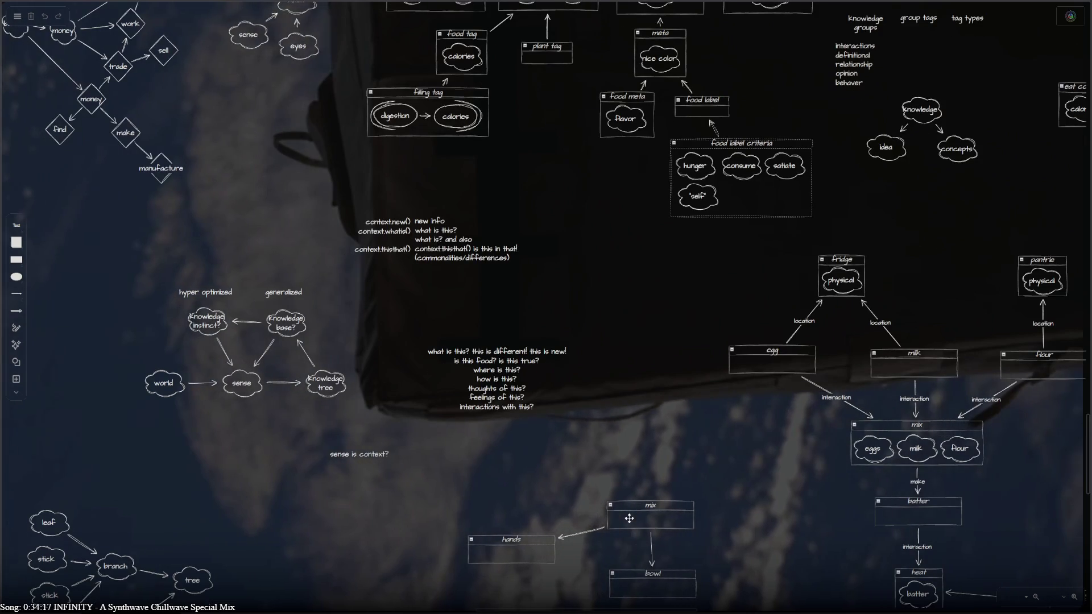
pyautogui.moveTo(577, 282)
pyautogui.mouseDown(button='middle')
pyautogui.moveTo(683, 486)
pyautogui.moveTo(627, 454)
pyautogui.mouseUp(button='middle')
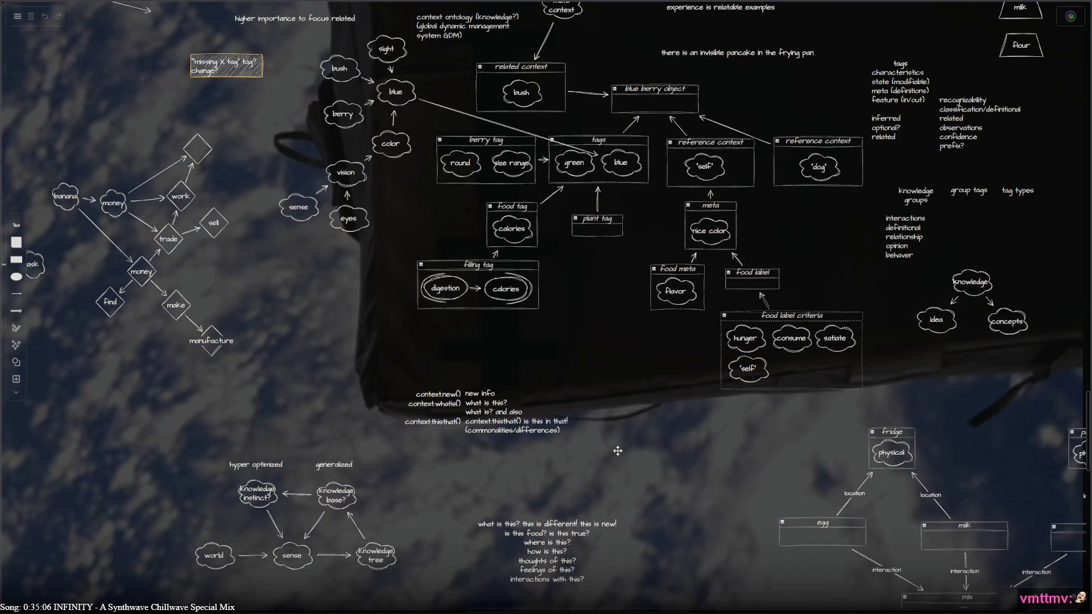
pyautogui.moveTo(618, 451)
pyautogui.mouseDown()
pyautogui.moveTo(575, 411)
pyautogui.moveTo(577, 426)
pyautogui.moveTo(571, 419)
pyautogui.mouseUp()
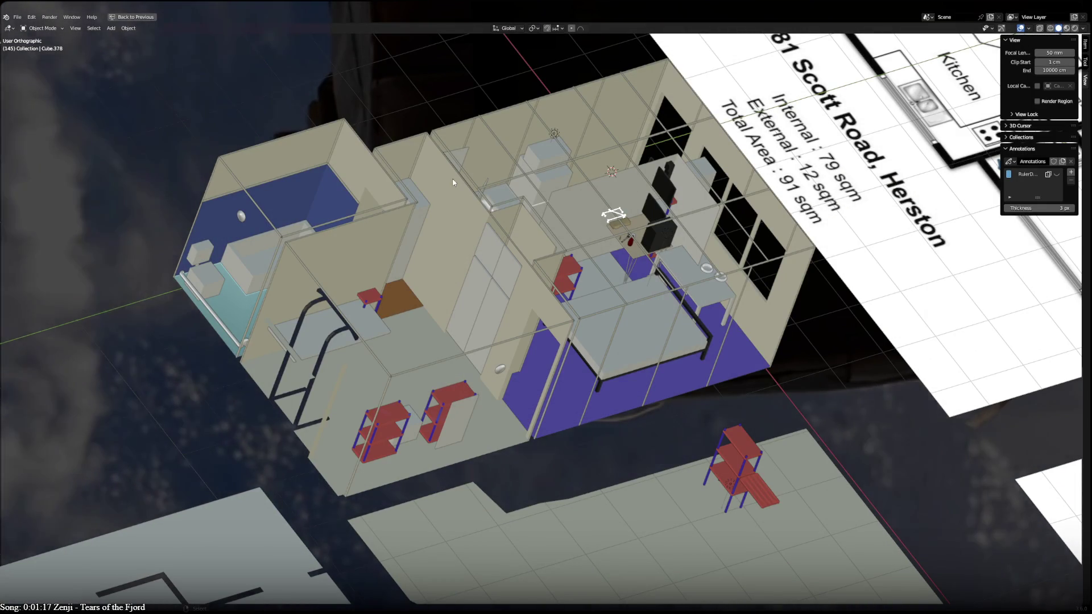
# Orbit over the apartment, zoom in on the bedroom desk and cabinet, then switch to top view
pyautogui.moveTo(454, 182); pyautogui.dragTo(531, 171, button='middle')
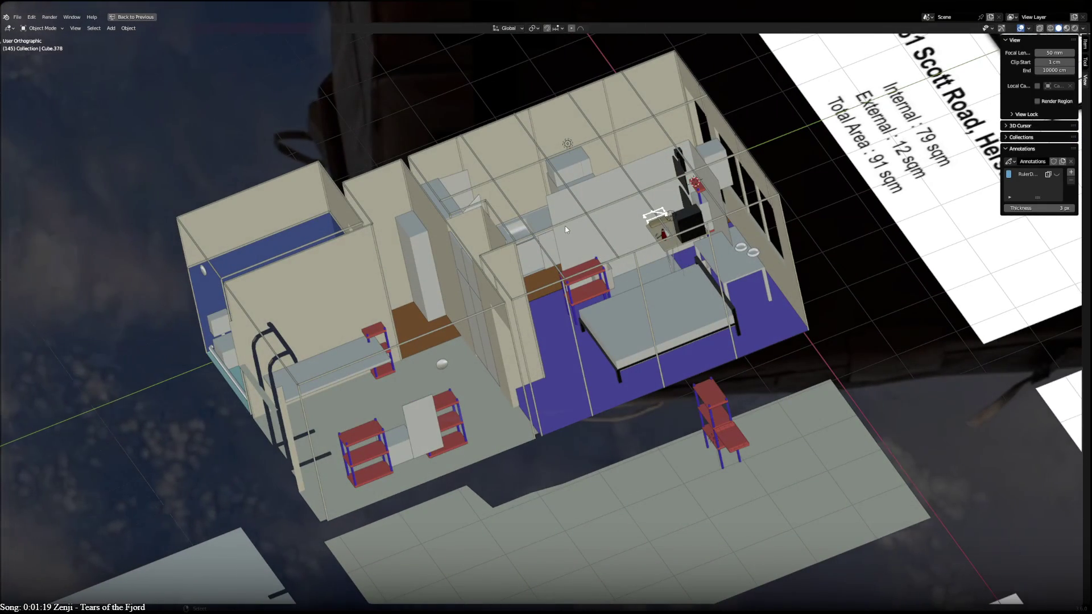
pyautogui.moveTo(406, 278)
pyautogui.mouseDown(button='middle')
pyautogui.moveTo(566, 507)
pyautogui.moveTo(422, 530)
pyautogui.moveTo(459, 352)
pyautogui.moveTo(472, 342)
pyautogui.mouseUp(button='middle')
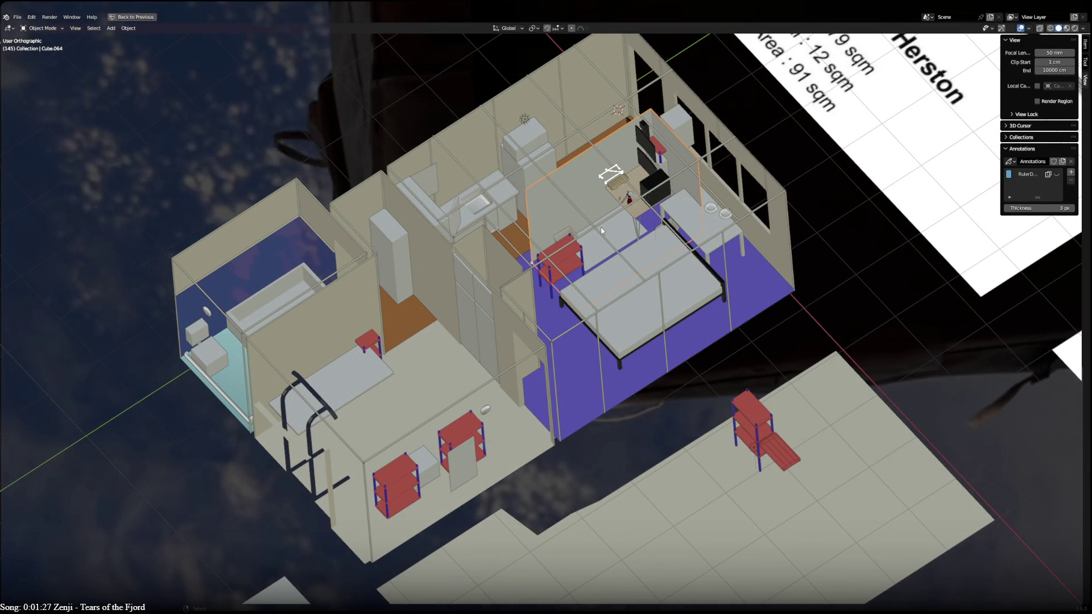
pyautogui.moveTo(602, 230)
pyautogui.mouseDown(button='middle')
pyautogui.moveTo(657, 225)
pyautogui.moveTo(639, 176)
pyautogui.mouseUp(button='middle')
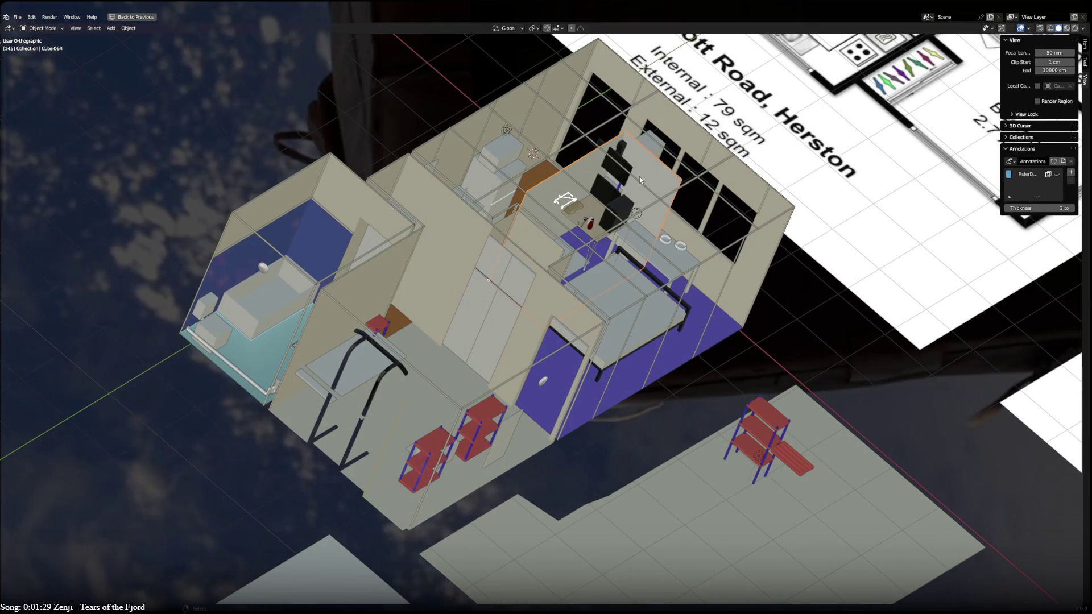
pyautogui.scroll(5, 575, 300)
pyautogui.moveTo(575, 300)
pyautogui.mouseDown(button='middle')
pyautogui.moveTo(231, 530)
pyautogui.moveTo(254, 557)
pyautogui.mouseUp(button='middle')
pyautogui.press('KP_7')
# Move the desk, double bed and two-basin counter together about 47 cm to the right
pyautogui.keyDown('shift'); pyautogui.moveTo(431, 426); pyautogui.dragTo(462, 453, button='middle'); pyautogui.keyUp('shift')
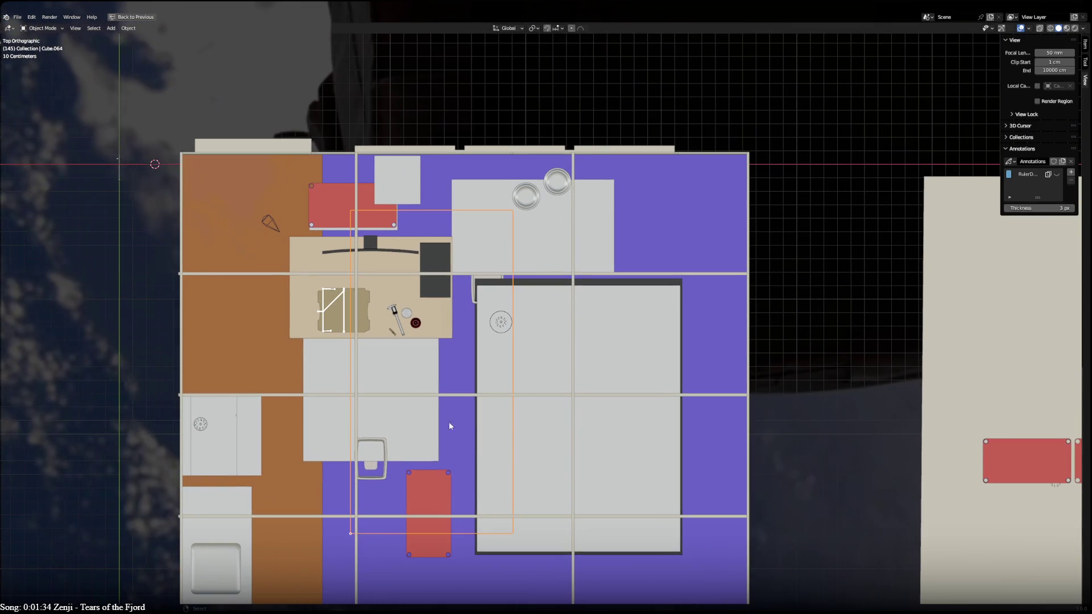
pyautogui.click(432, 327)
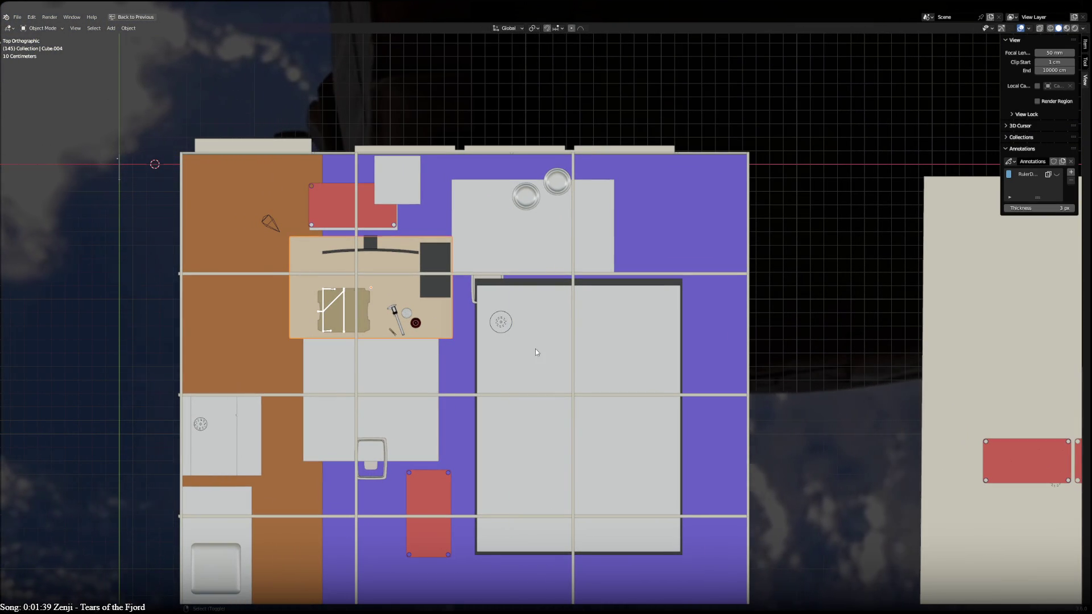
pyautogui.click(513, 231)
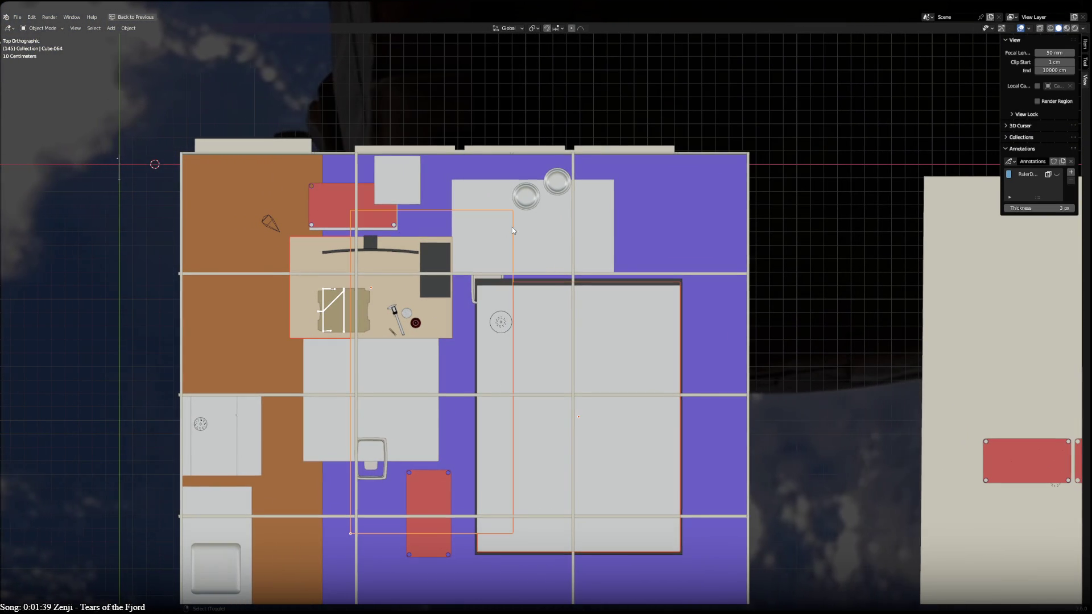
pyautogui.click(528, 261)
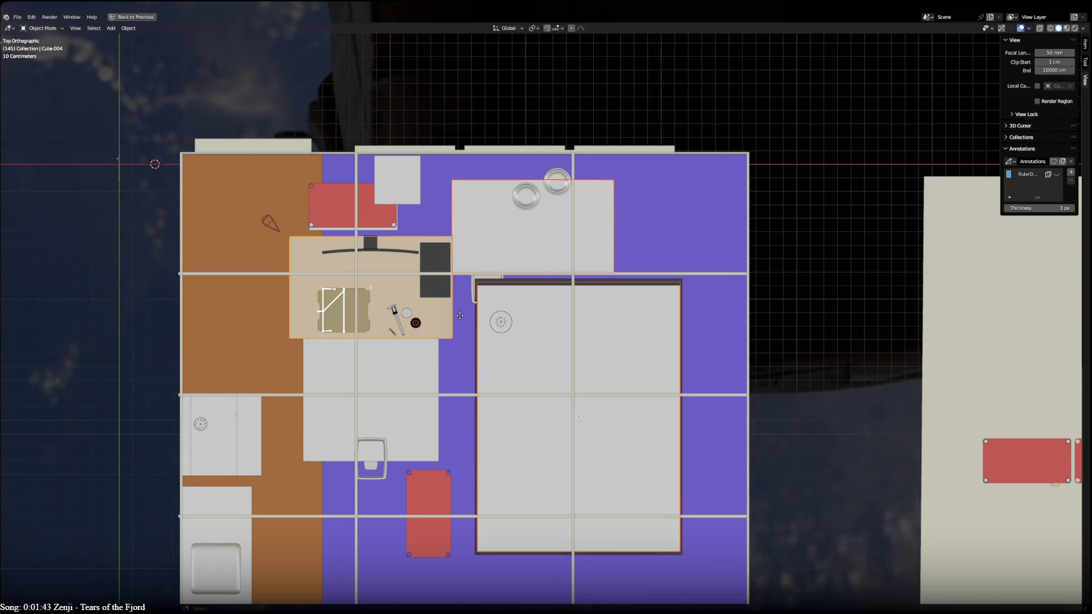
pyautogui.press('g')
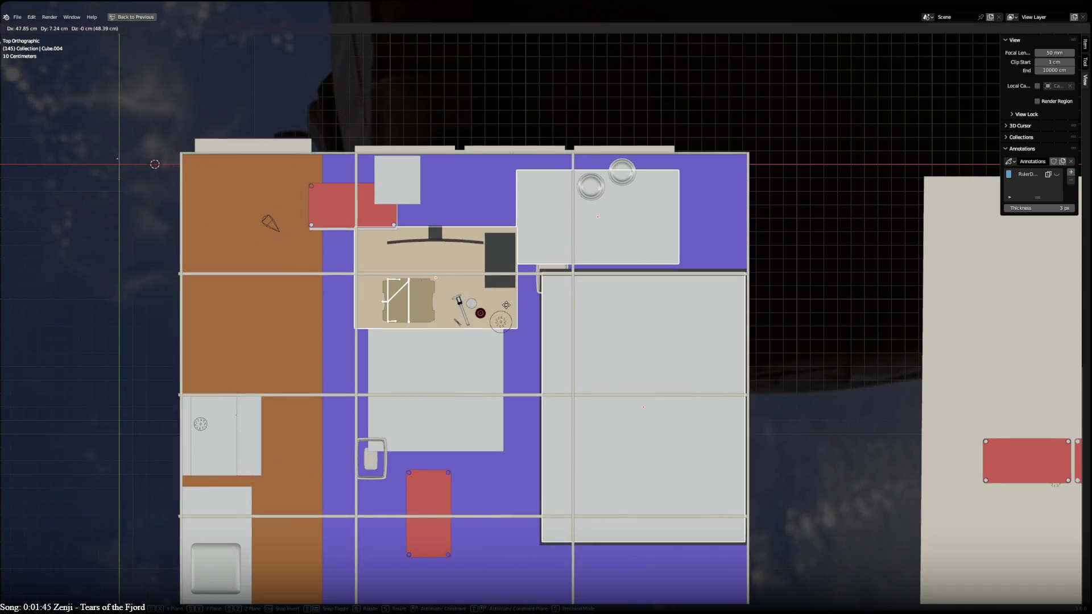
pyautogui.click(506, 303)
pyautogui.moveTo(455, 387)
pyautogui.mouseDown(button='middle')
pyautogui.moveTo(443, 403)
pyautogui.moveTo(434, 292)
pyautogui.moveTo(412, 291)
pyautogui.moveTo(429, 339)
pyautogui.mouseUp(button='middle')
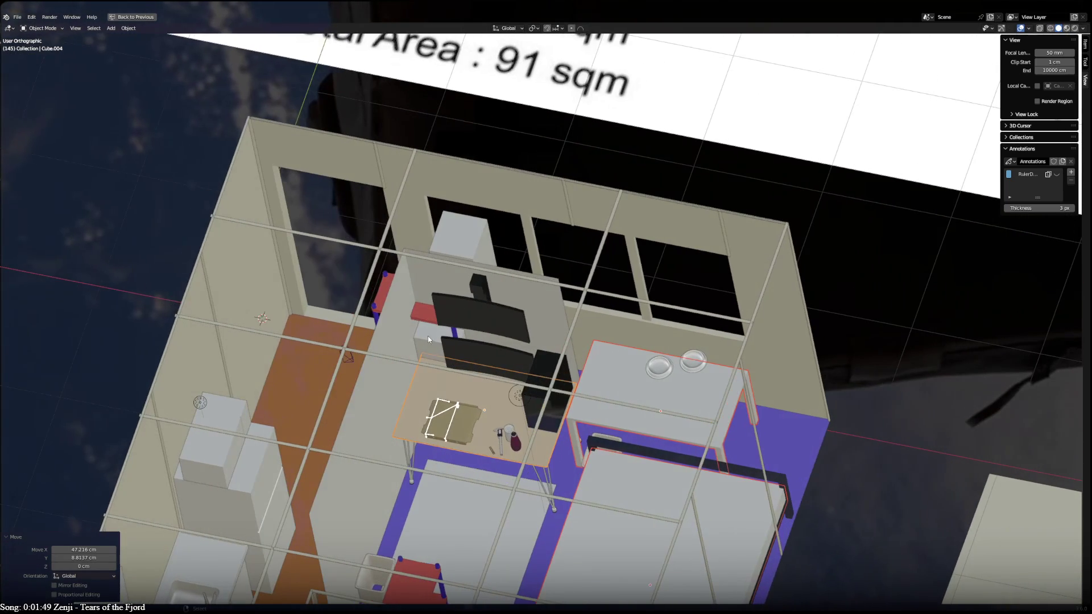
pyautogui.click(465, 239)
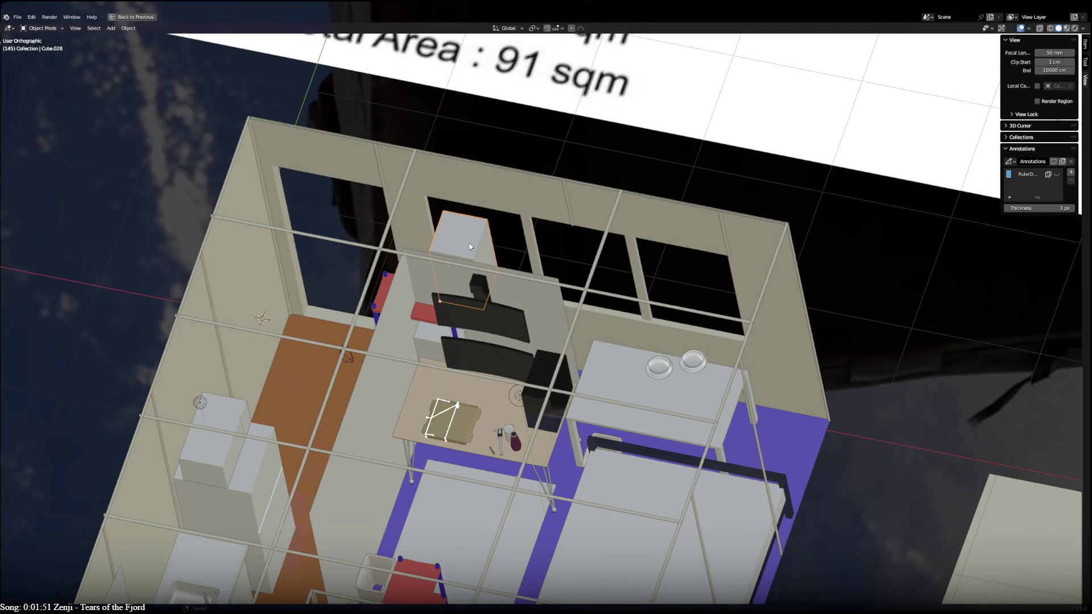
pyautogui.click(387, 344)
pyautogui.keyDown('shift'); pyautogui.moveTo(480, 438); pyautogui.dragTo(477, 330, button='middle'); pyautogui.keyUp('shift')
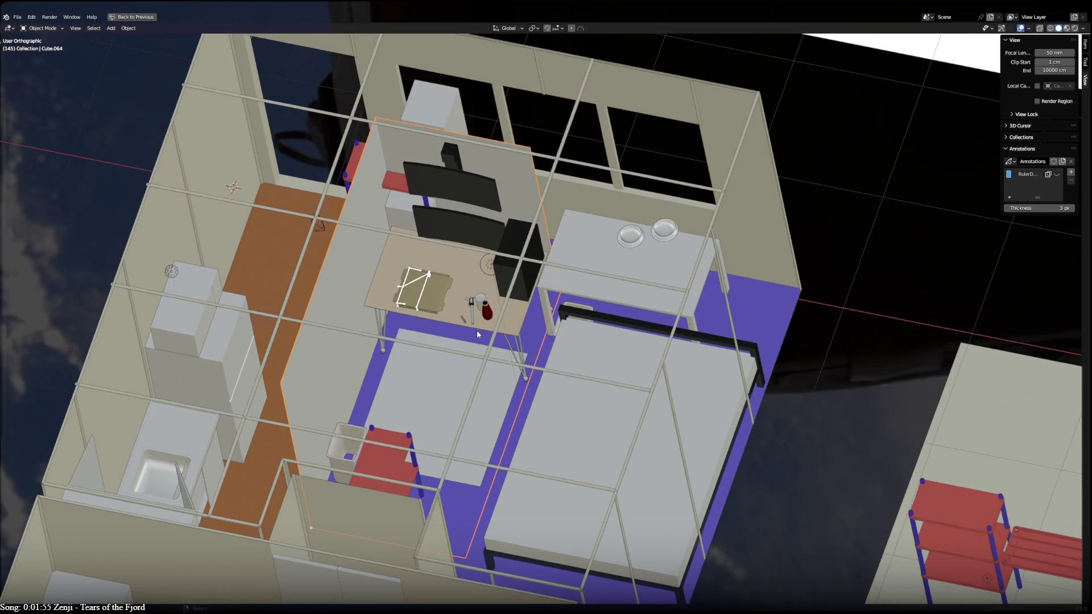
pyautogui.click(466, 283)
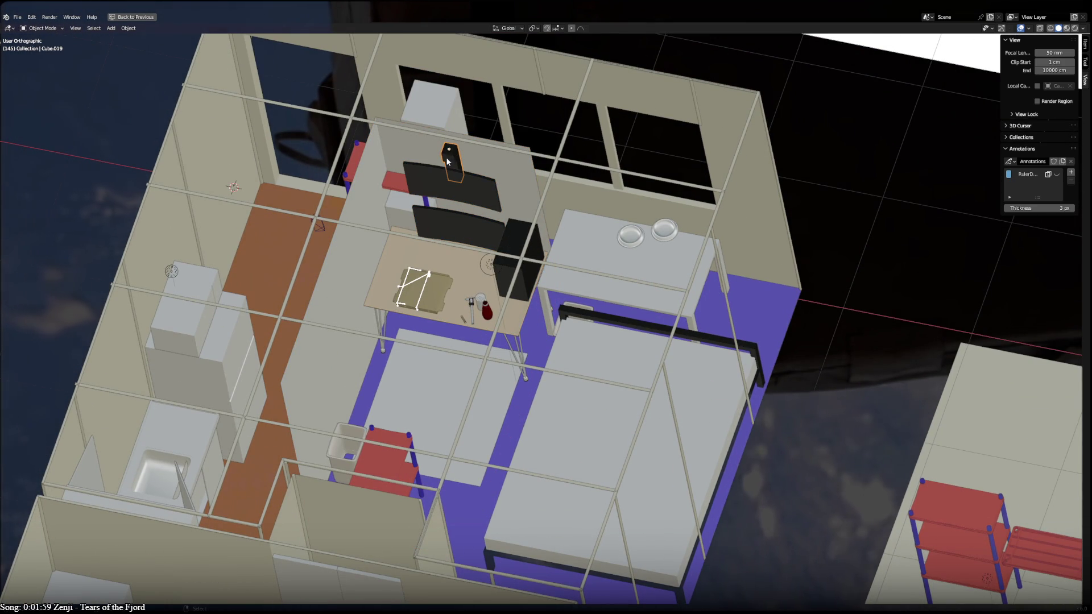
pyautogui.moveTo(443, 434)
pyautogui.mouseDown(button='middle')
pyautogui.moveTo(446, 410)
pyautogui.moveTo(364, 457)
pyautogui.moveTo(393, 473)
pyautogui.moveTo(509, 400)
pyautogui.moveTo(431, 439)
pyautogui.moveTo(466, 451)
pyautogui.moveTo(415, 343)
pyautogui.mouseUp(button='middle')
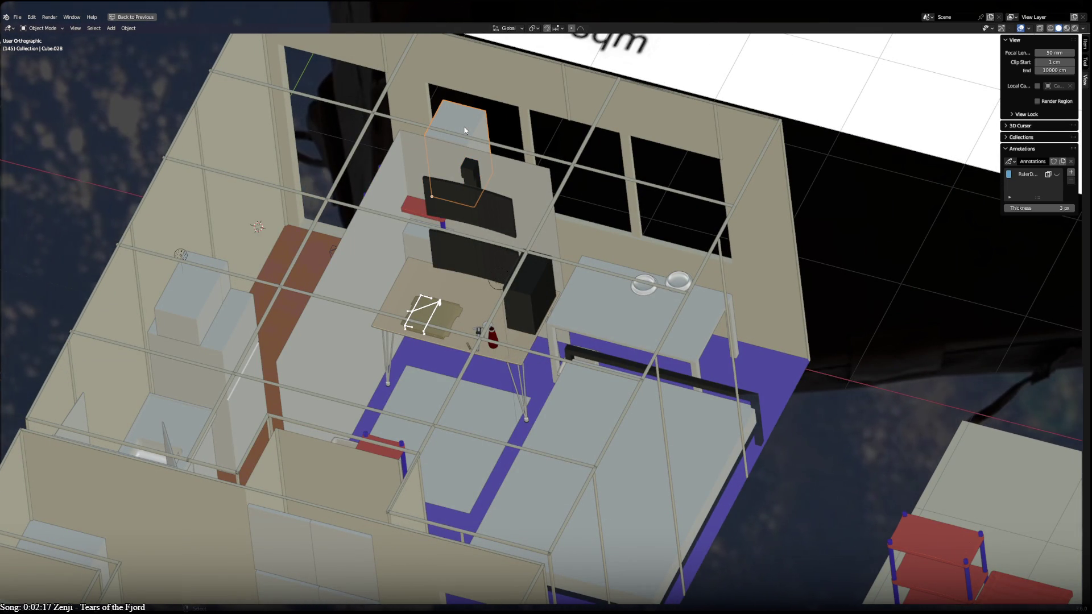
# Recentre the apartment in top view, then orbit to an oblique view beside the Scott Road plan
pyautogui.moveTo(451, 490)
pyautogui.mouseDown(button='middle')
pyautogui.moveTo(616, 485)
pyautogui.moveTo(302, 509)
pyautogui.mouseUp(button='middle')
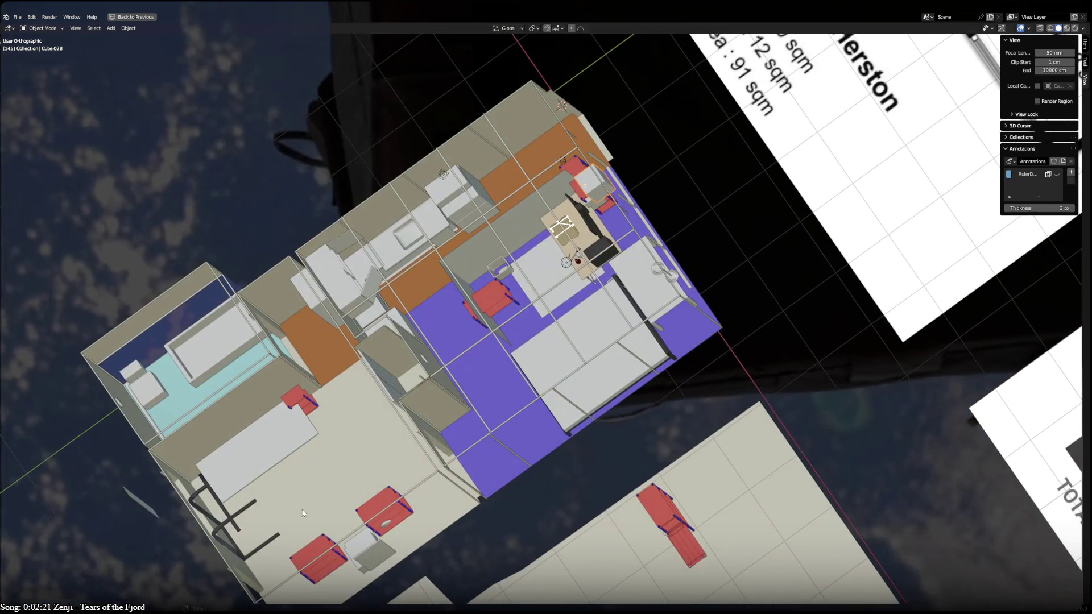
pyautogui.press('KP_7')
pyautogui.moveTo(502, 411)
pyautogui.keyDown('shift'); pyautogui.mouseDown(button='middle')
pyautogui.moveTo(514, 188)
pyautogui.moveTo(498, 322)
pyautogui.mouseUp(button='middle'); pyautogui.keyUp('shift')
pyautogui.moveTo(448, 231); pyautogui.dragTo(331, 256, button='middle')
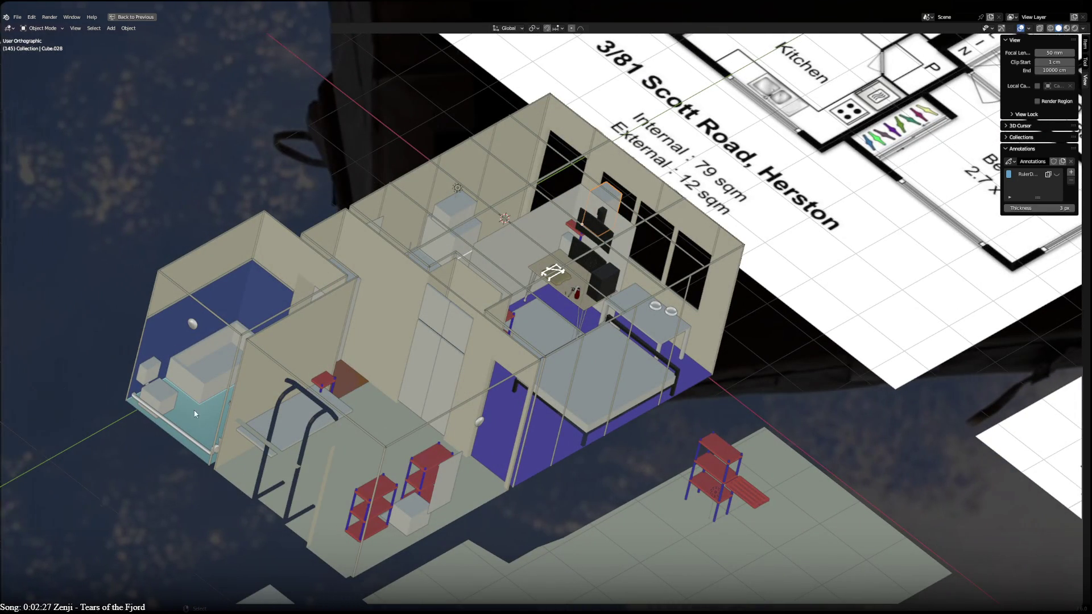
pyautogui.moveTo(356, 509)
pyautogui.mouseDown(button='middle')
pyautogui.moveTo(719, 477)
pyautogui.moveTo(654, 512)
pyautogui.moveTo(621, 483)
pyautogui.moveTo(739, 461)
pyautogui.moveTo(754, 427)
pyautogui.moveTo(762, 433)
pyautogui.moveTo(406, 339)
pyautogui.mouseUp(button='middle')
# In top view, zoom out and move the beige floor piece about 802 cm along X onto the 52.72 m² plan
pyautogui.press('KP_7')
pyautogui.scroll(-4, 810, 435)
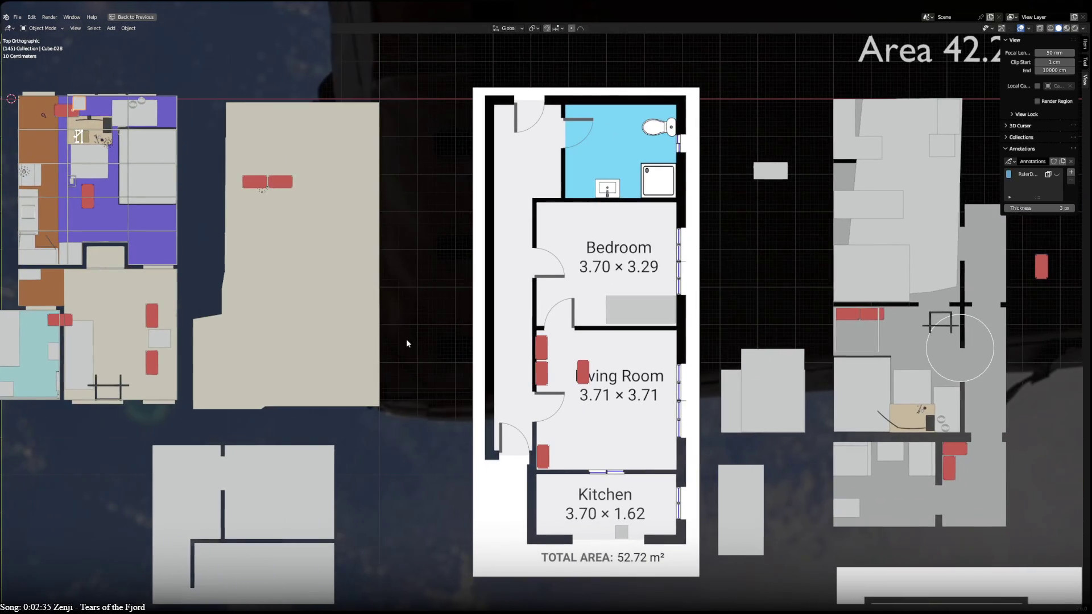
pyautogui.scroll(-2, 406, 339)
pyautogui.click(371, 285)
pyautogui.press('g')
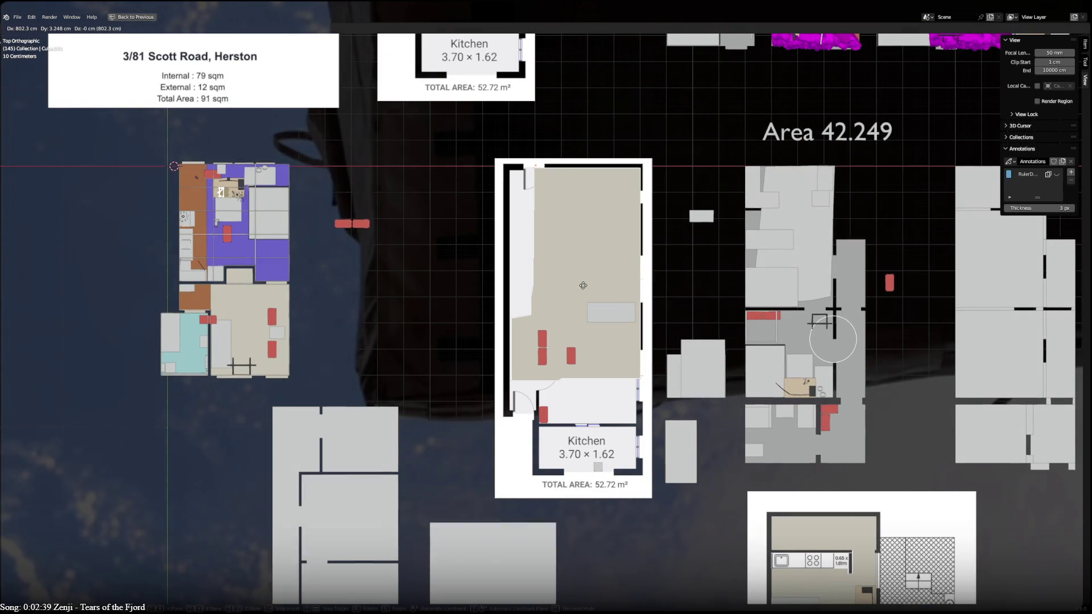
pyautogui.press('Escape')
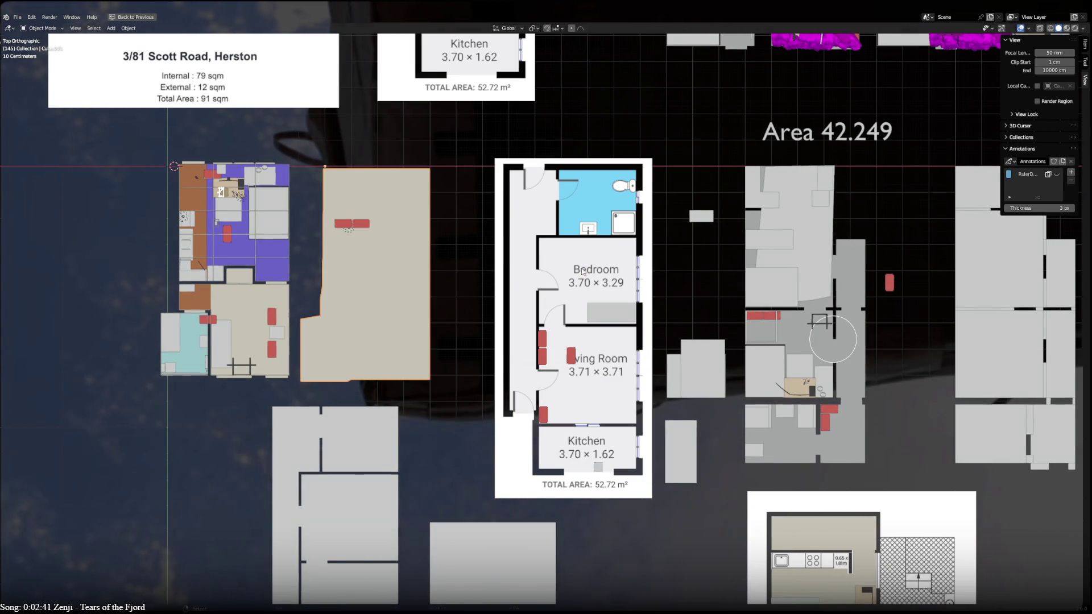
pyautogui.click(804, 373)
pyautogui.press('g')
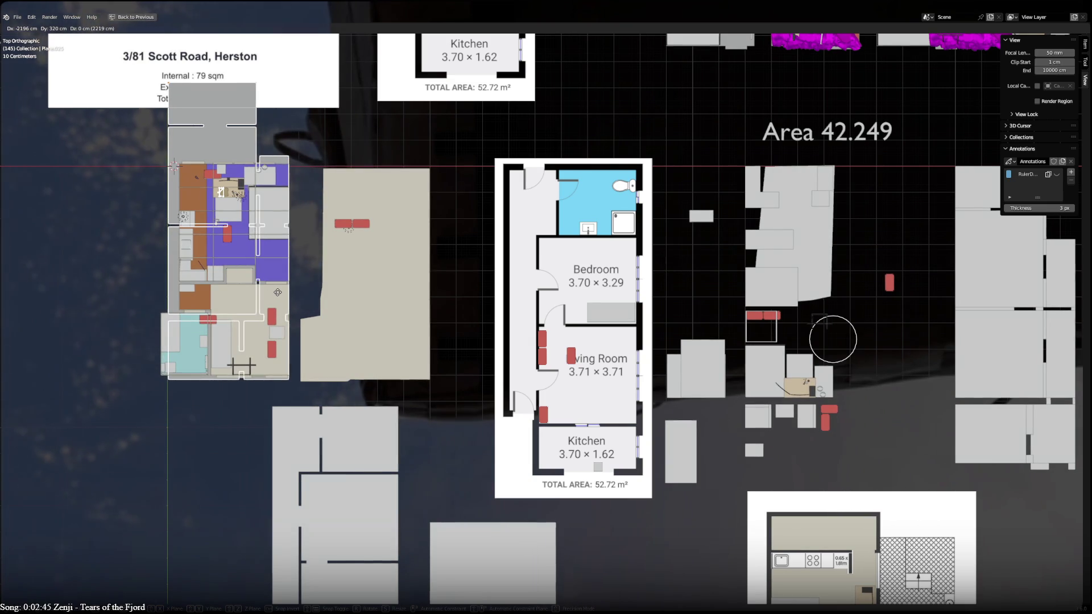
pyautogui.press('Escape')
pyautogui.moveTo(710, 345)
pyautogui.keyDown('shift'); pyautogui.mouseDown(button='middle')
pyautogui.moveTo(376, 320)
pyautogui.moveTo(188, 263)
pyautogui.mouseUp(button='middle'); pyautogui.keyUp('shift')
pyautogui.moveTo(512, 284); pyautogui.dragTo(622, 255, button='middle')
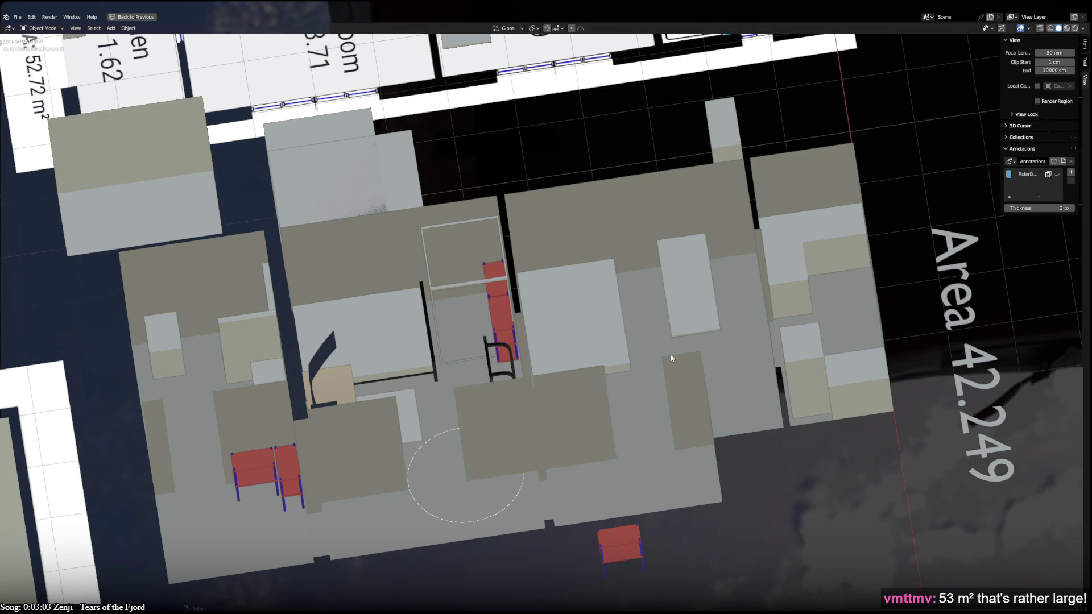
pyautogui.scroll(-2, 672, 358)
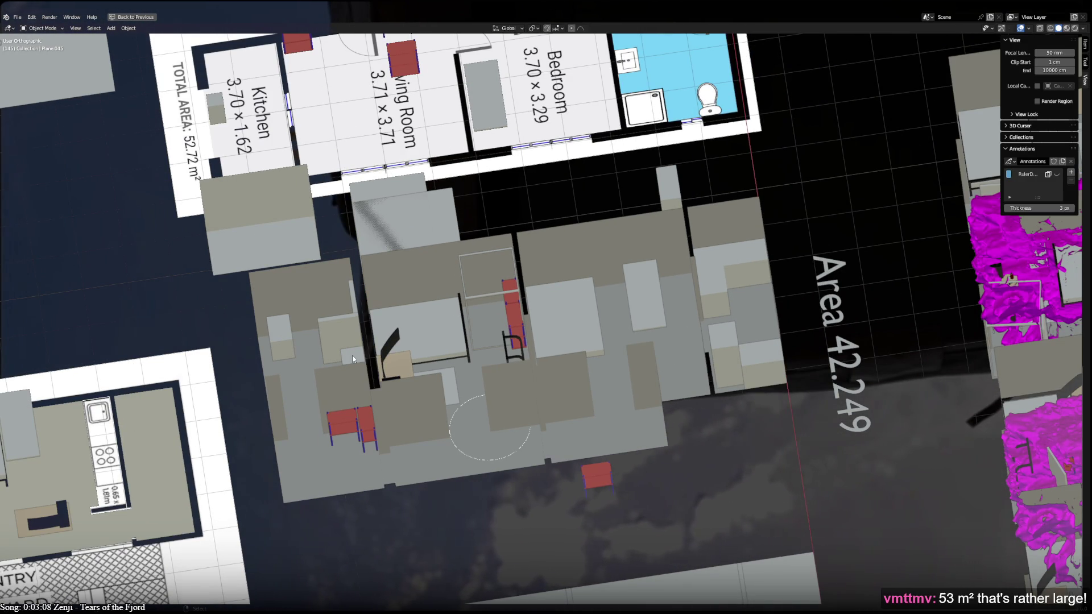
pyautogui.press('KP_7')
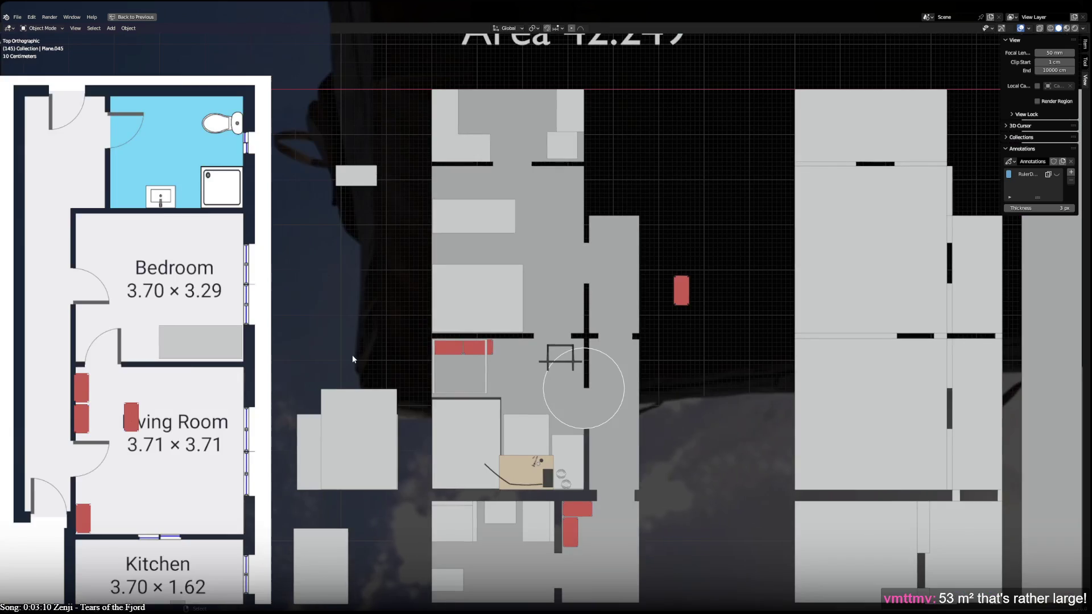
pyautogui.keyDown('shift'); pyautogui.moveTo(406, 367); pyautogui.dragTo(492, 274, button='middle'); pyautogui.keyUp('shift')
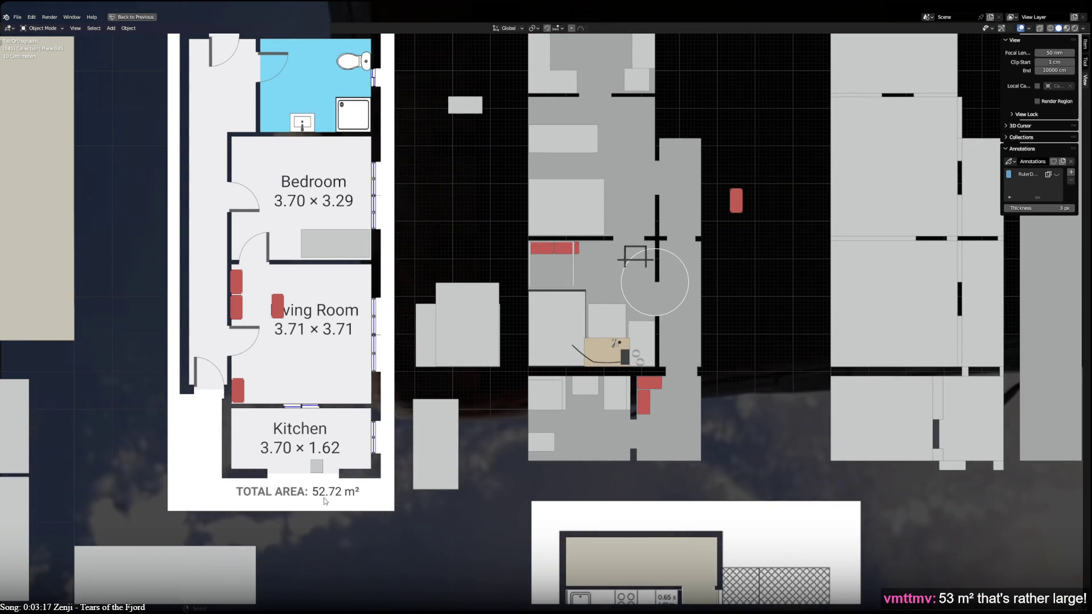
pyautogui.scroll(-3, 390, 474)
pyautogui.click(824, 346)
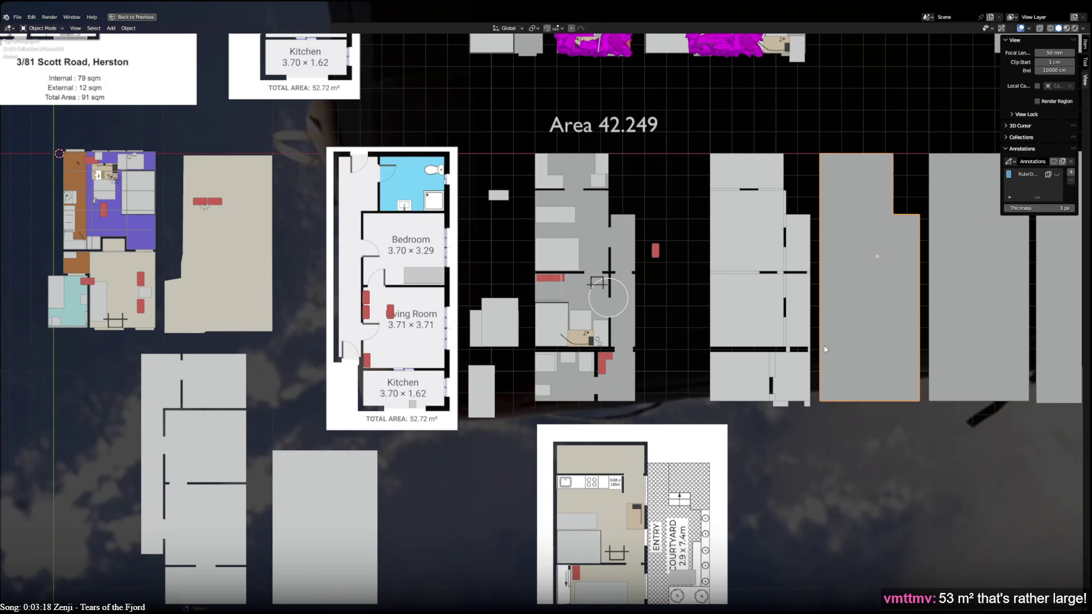
pyautogui.moveTo(972, 123)
pyautogui.keyDown('shift'); pyautogui.mouseDown(button='middle')
pyautogui.moveTo(869, 135)
pyautogui.moveTo(909, 137)
pyautogui.mouseUp(button='middle'); pyautogui.keyUp('shift')
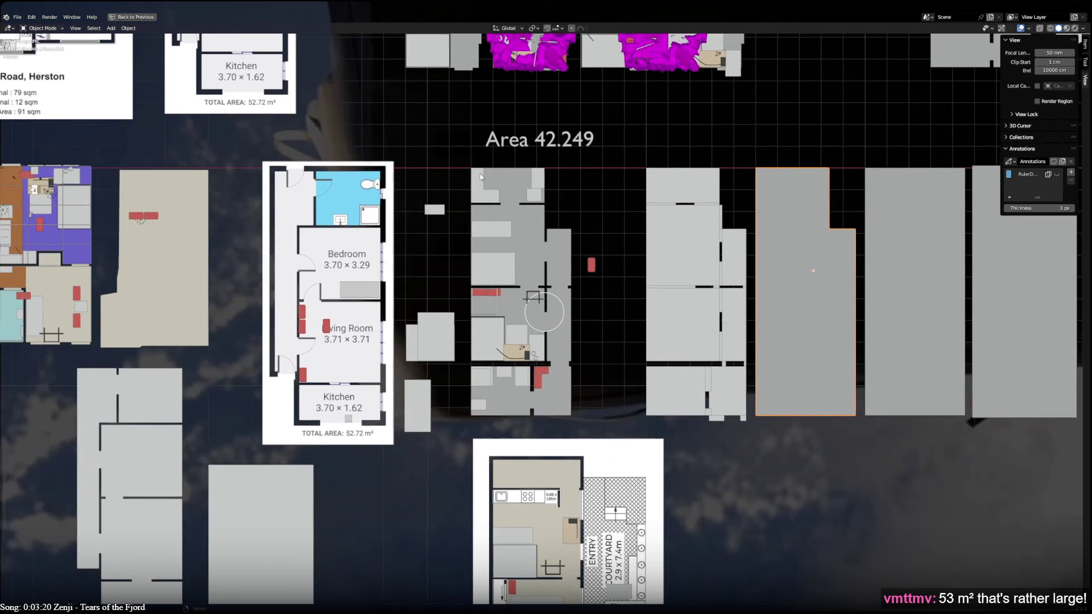
pyautogui.click(545, 143)
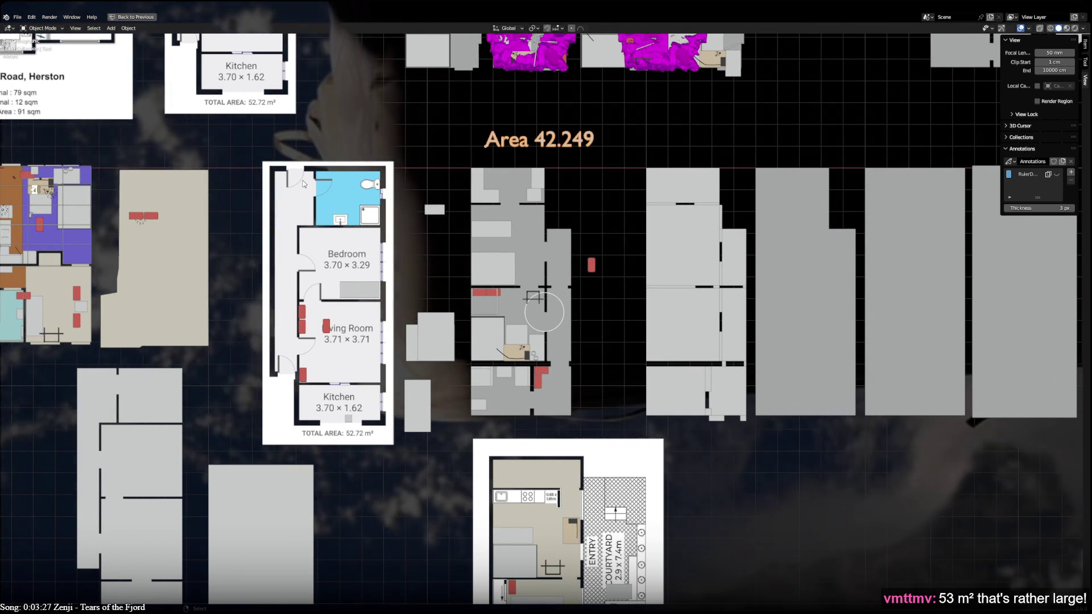
pyautogui.scroll(3, 471, 327)
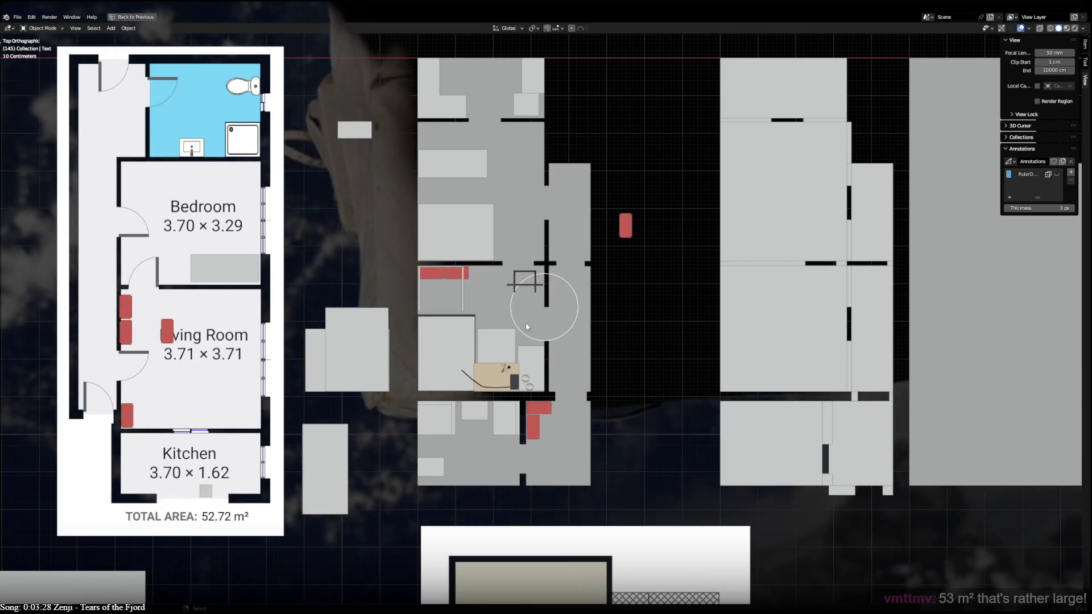
pyautogui.moveTo(489, 233); pyautogui.dragTo(363, 339, button='middle')
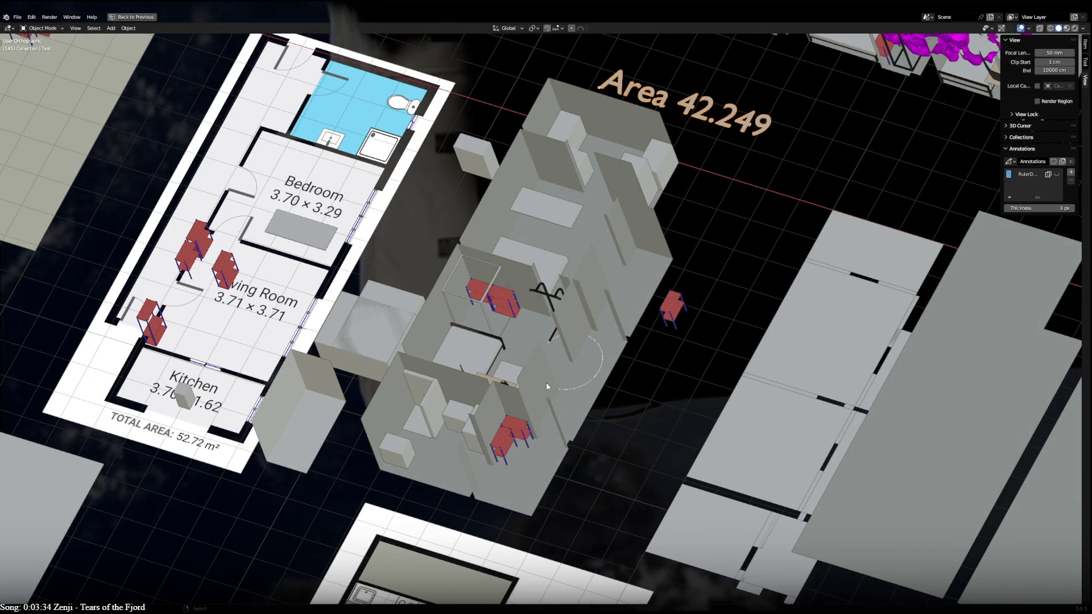
pyautogui.press('KP_7')
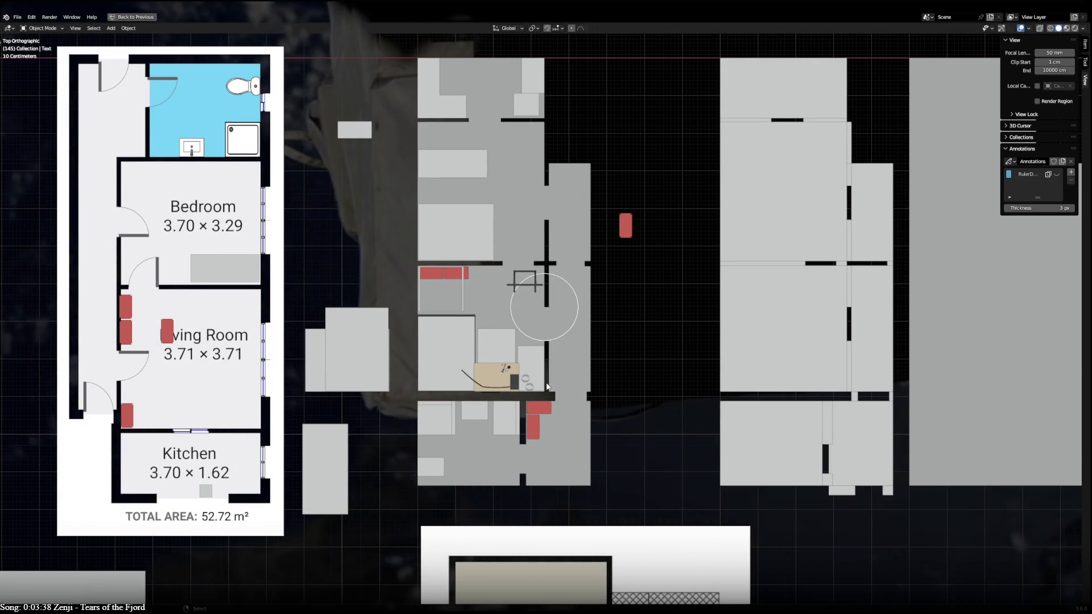
pyautogui.scroll(-1, 547, 386)
pyautogui.scroll(2, 548, 387)
pyautogui.moveTo(547, 387)
pyautogui.mouseDown(button='middle')
pyautogui.moveTo(460, 280)
pyautogui.moveTo(505, 287)
pyautogui.moveTo(494, 340)
pyautogui.moveTo(502, 361)
pyautogui.mouseUp(button='middle')
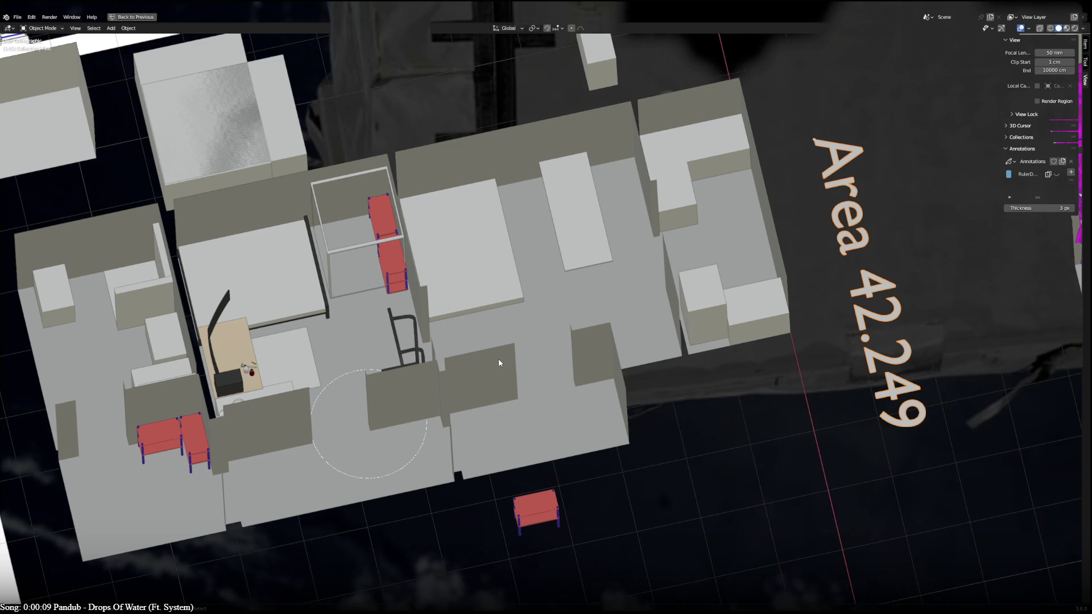
pyautogui.moveTo(499, 363); pyautogui.dragTo(497, 429, button='middle')
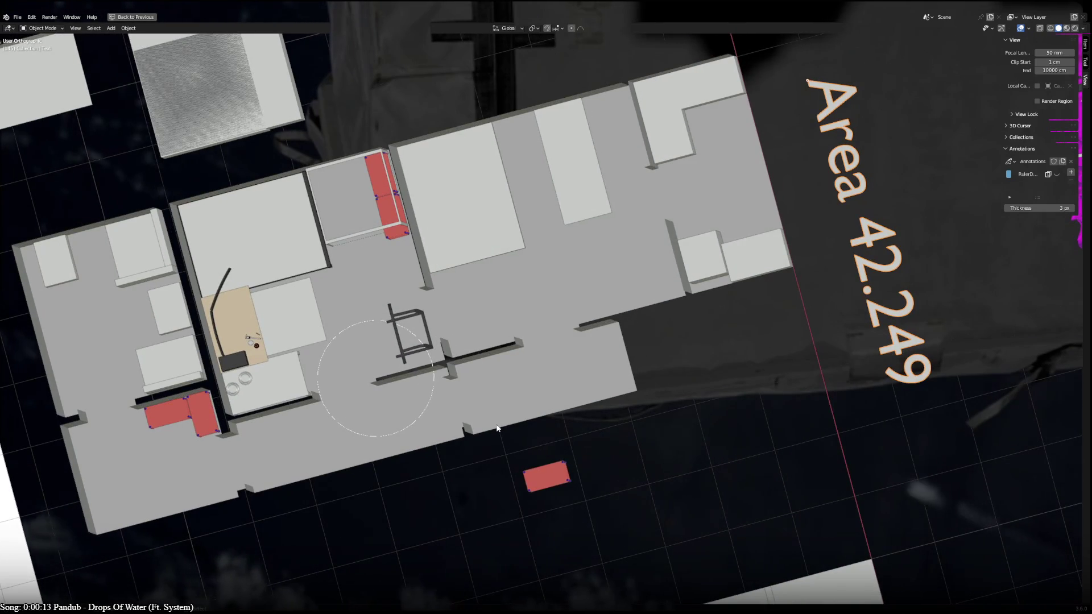